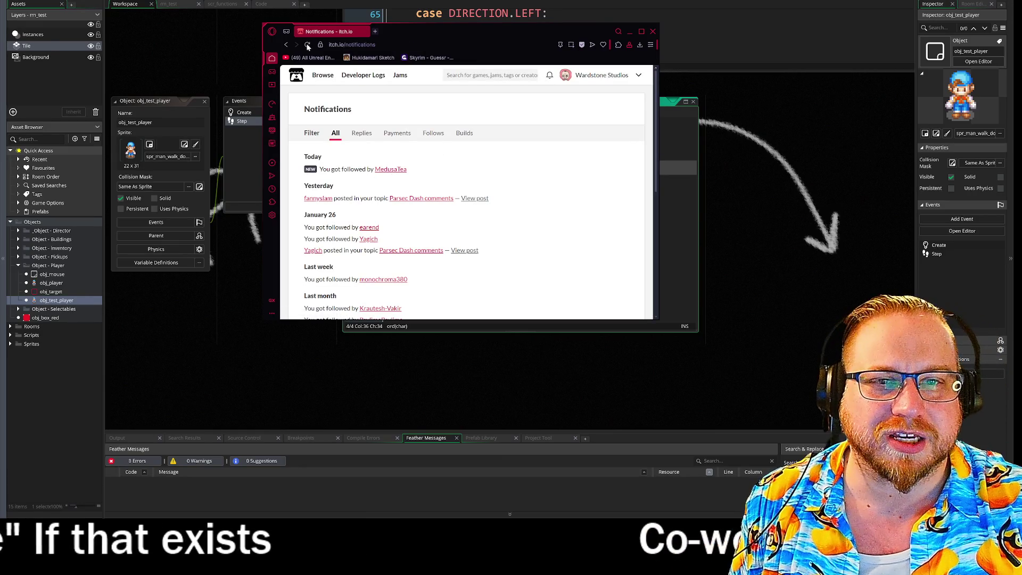
# - Go back to the Parsec Dash page, then close Opera to return to the Step event code
pyautogui.click(286, 45)
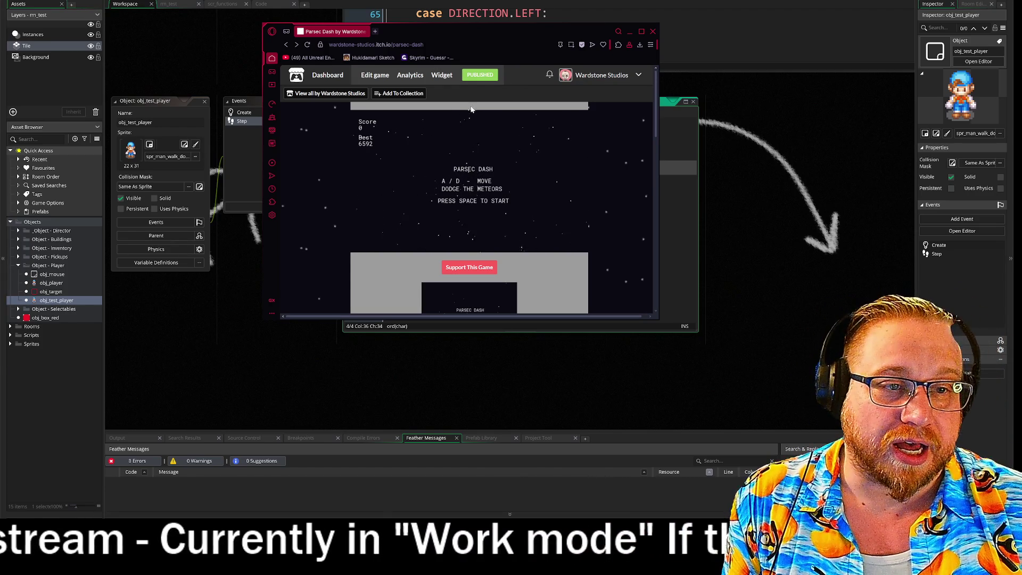
pyautogui.click(264, 27)
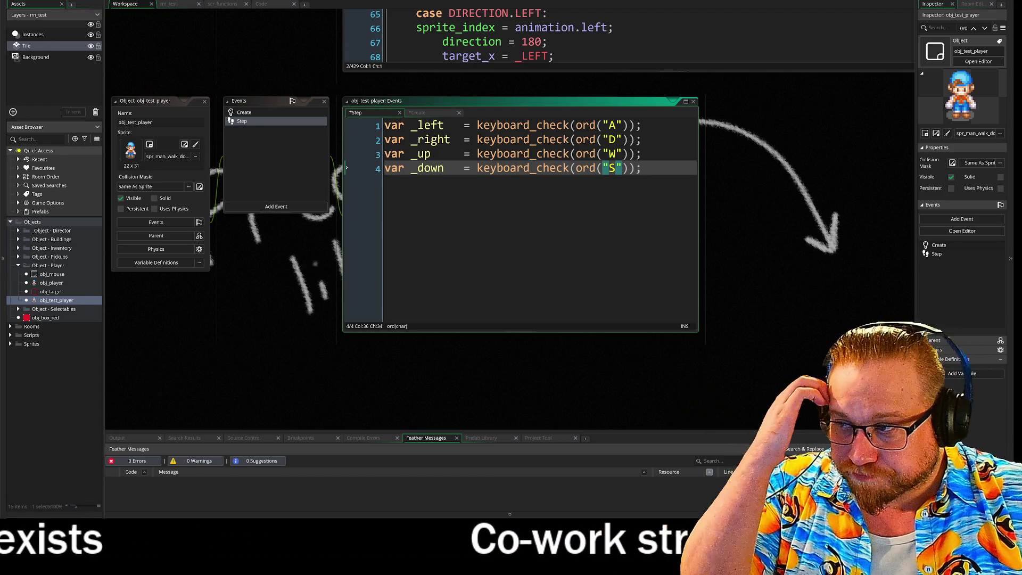
# - Open new lines below the _down check and begin typing var _running = k
pyautogui.press('End')
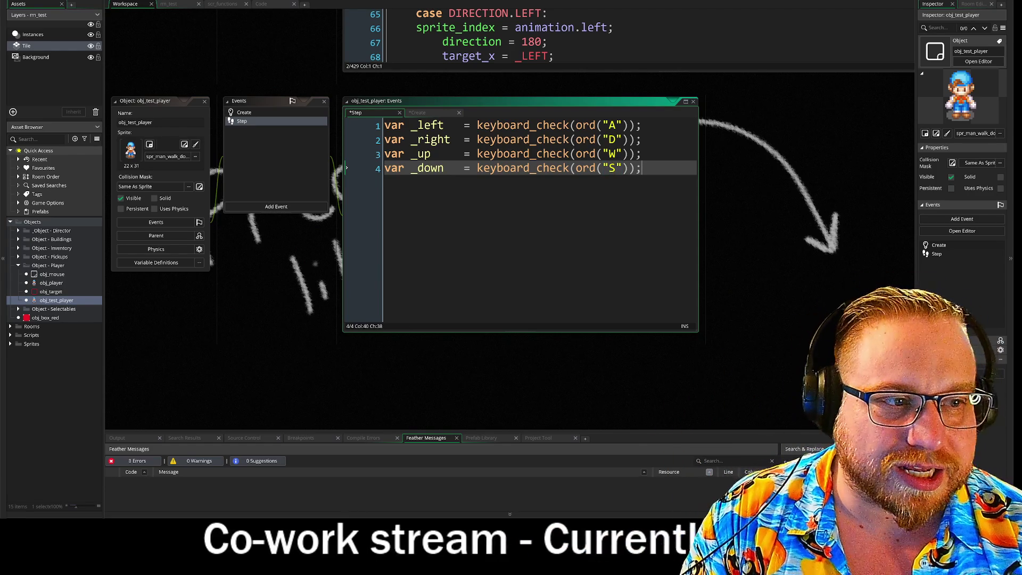
pyautogui.press('Return')
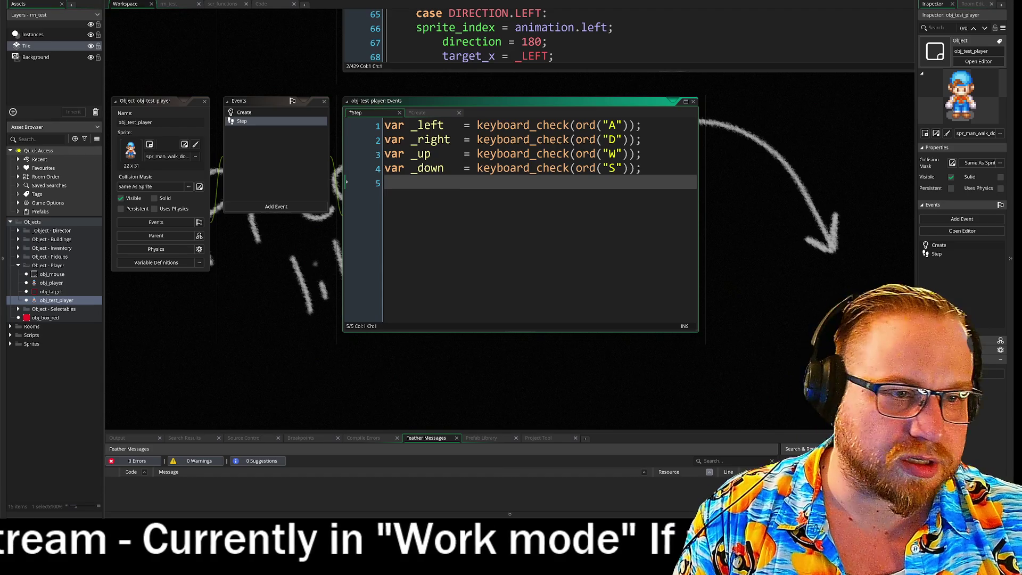
pyautogui.press('Return')
pyautogui.write('var ')
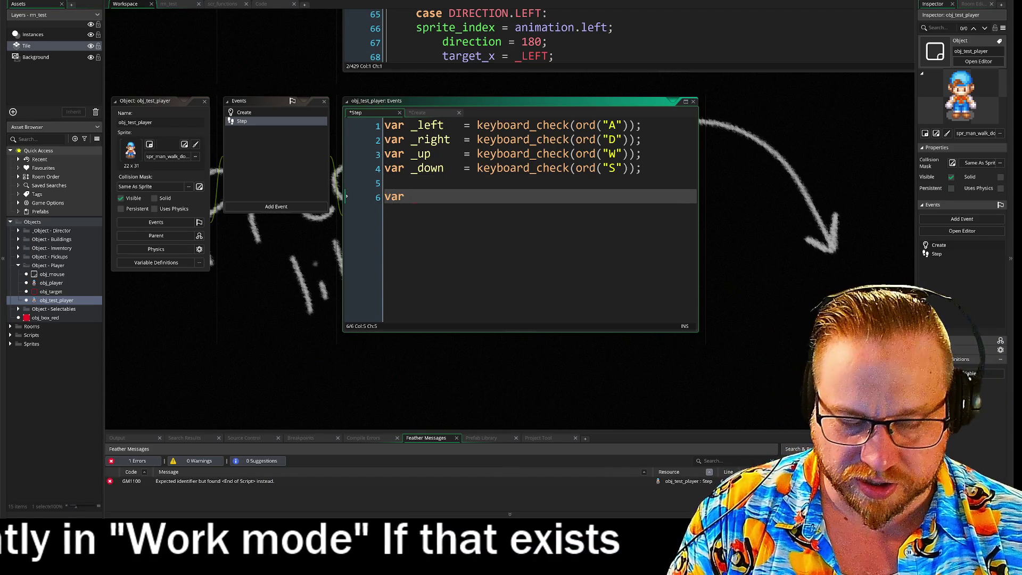
pyautogui.write('_running ')
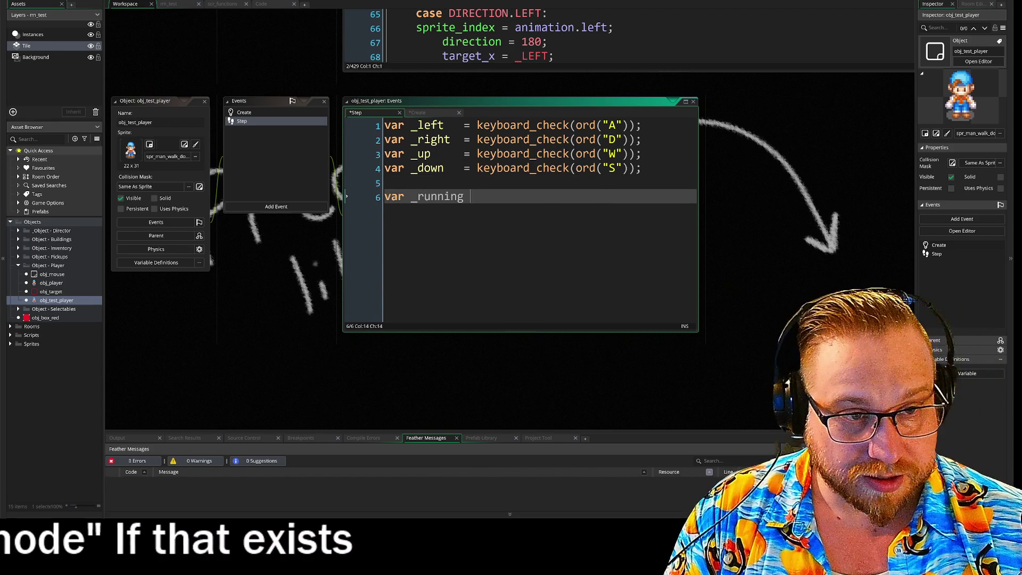
pyautogui.write('= k')
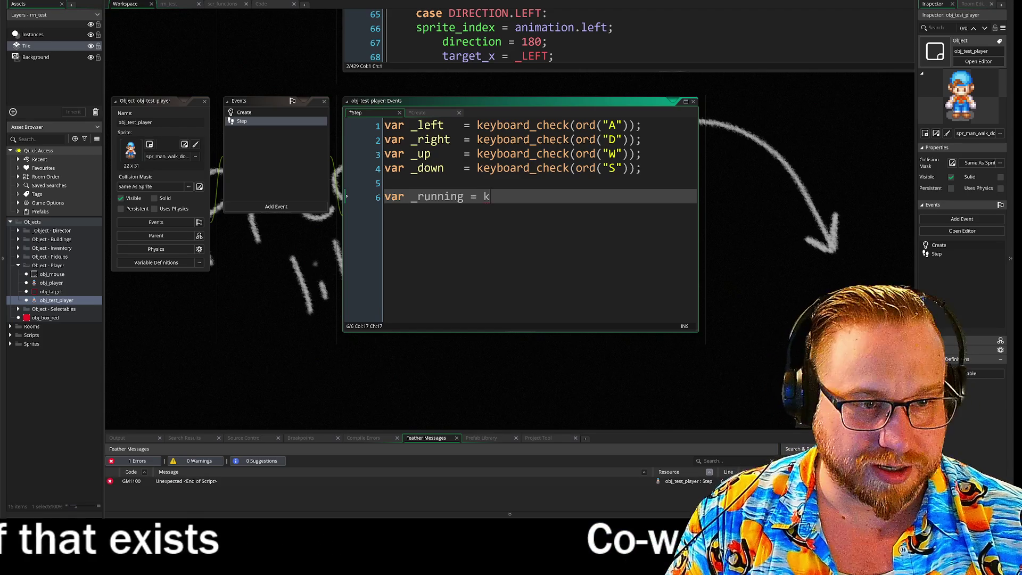
# - Reuse keyboard_check( from line 4 to finish var _running = keyboard_check(vk_shift);
pyautogui.moveTo(477, 168)
pyautogui.mouseDown()
pyautogui.moveTo(609, 172)
pyautogui.moveTo(477, 169)
pyautogui.mouseUp()
pyautogui.click(597, 171)
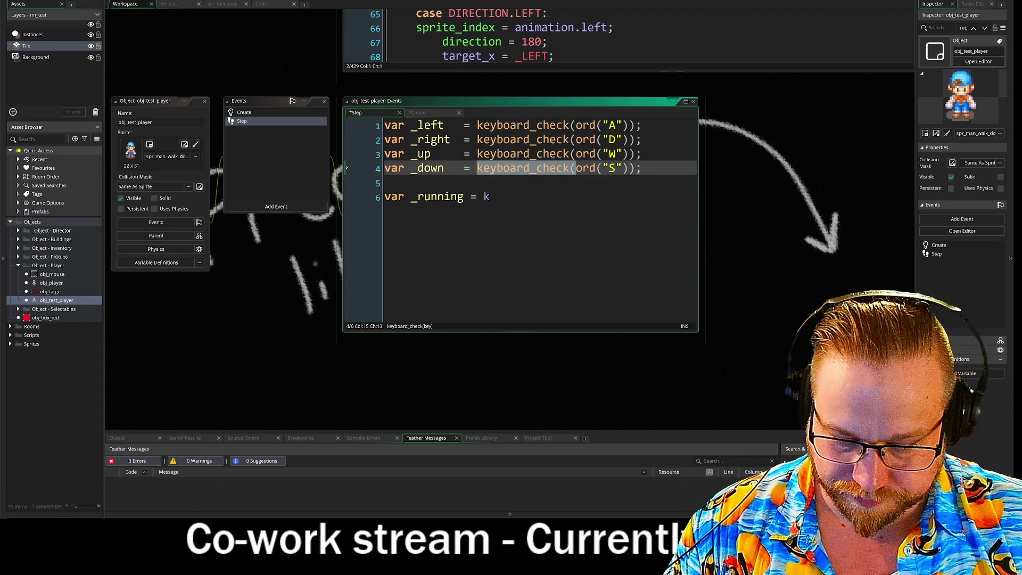
pyautogui.hotkey('ctrl', 'c')
pyautogui.click(493, 197)
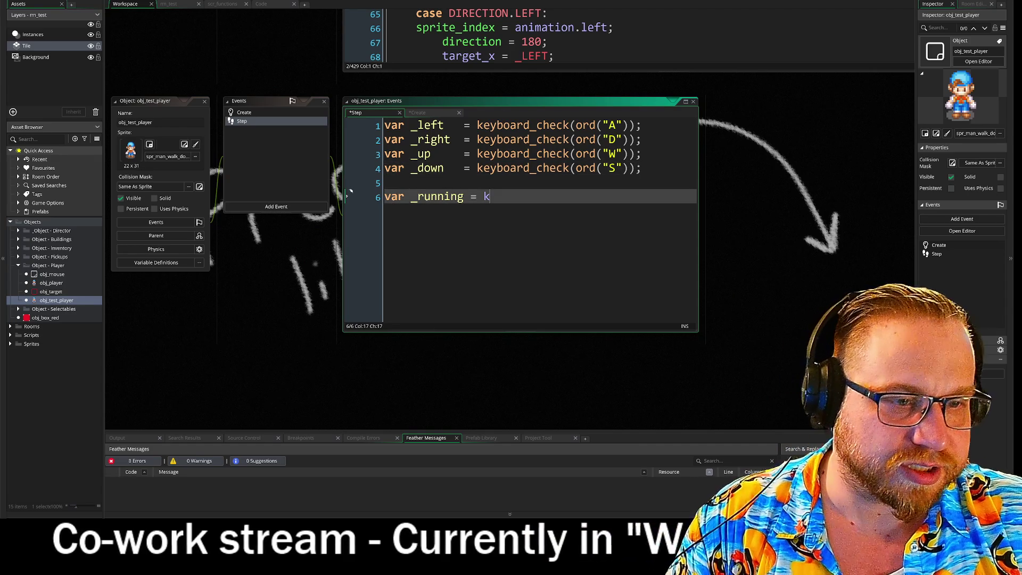
pyautogui.press('BackSpace')
pyautogui.hotkey('ctrl', 'v')
pyautogui.write('vk_sh')
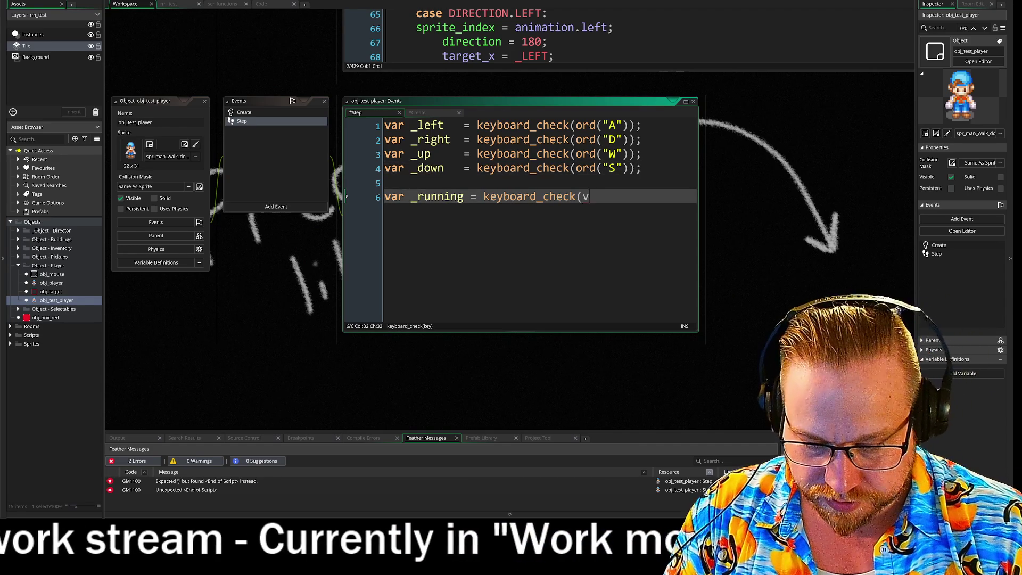
pyautogui.press('Return')
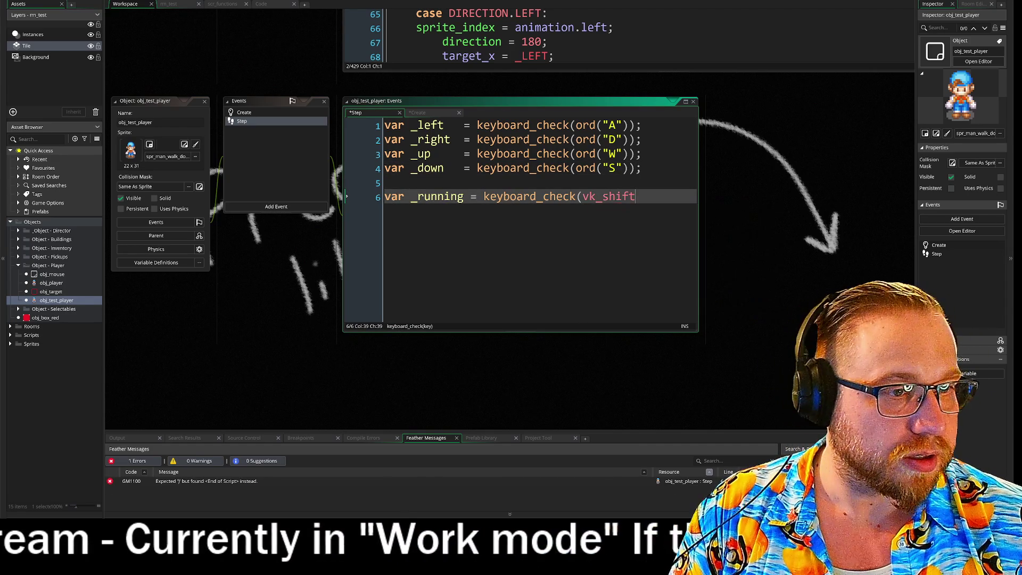
pyautogui.write(');')
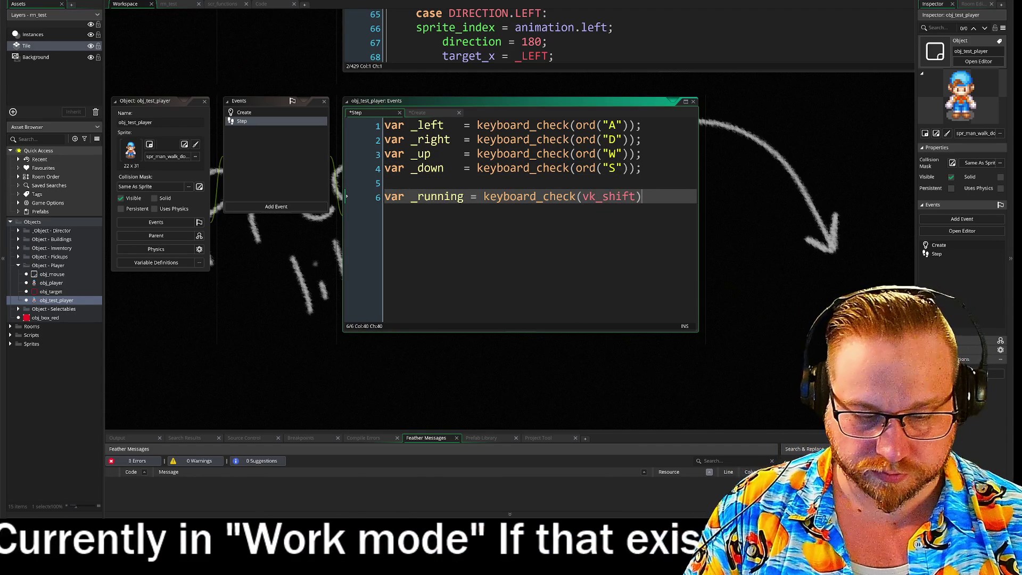
pyautogui.press('Return')
pyautogui.press('Return')
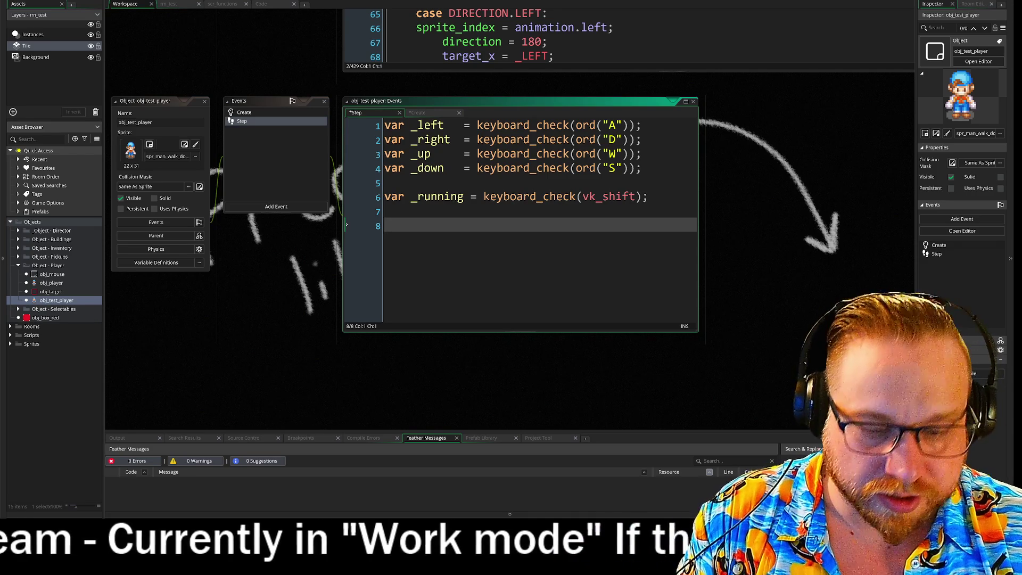
# - Type spdMove = _running ? spdWalk : spdRun; with autocompleted names, followed by blank lines
pyautogui.write('spdM')
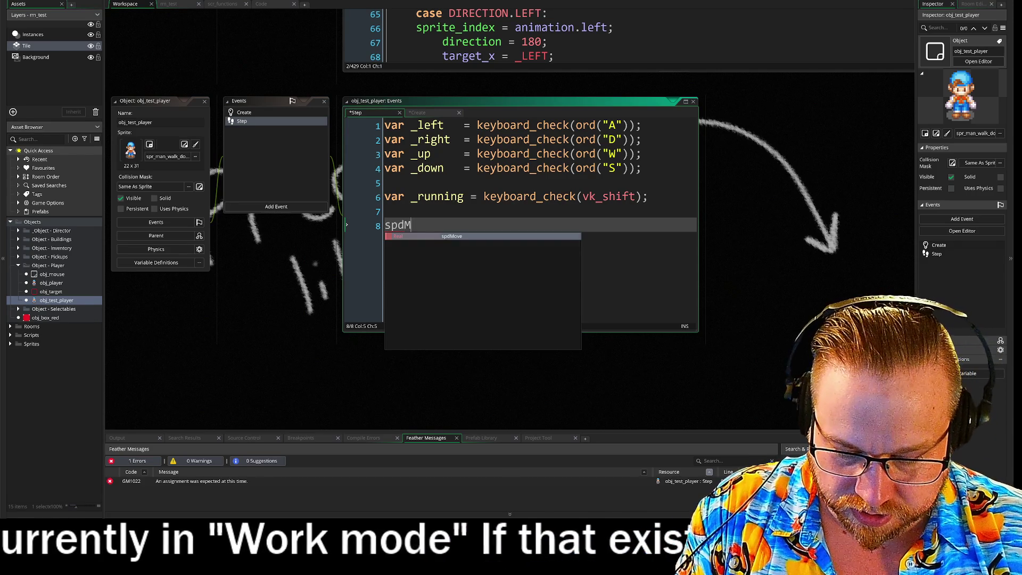
pyautogui.write('ove =')
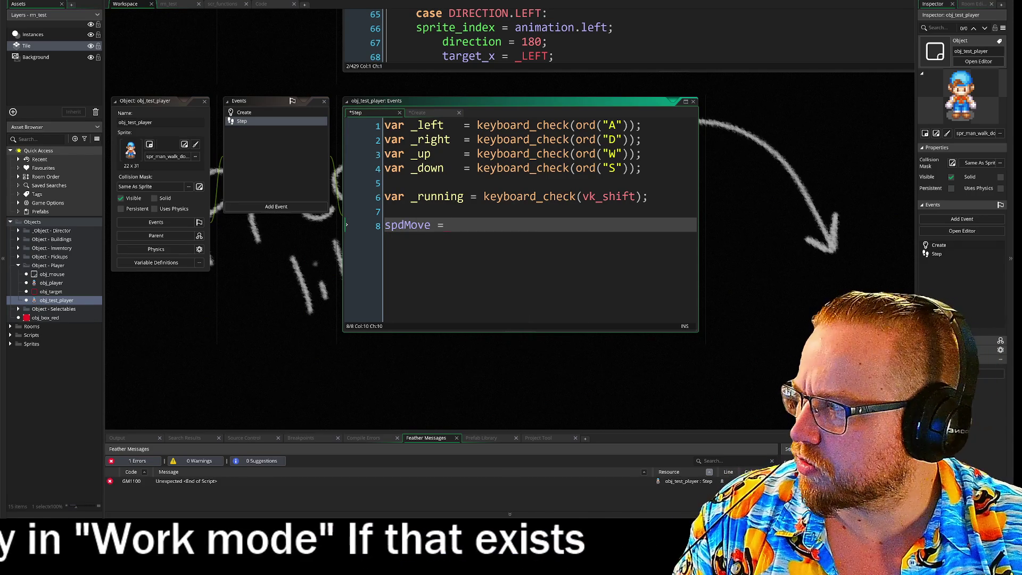
pyautogui.write(' runn')
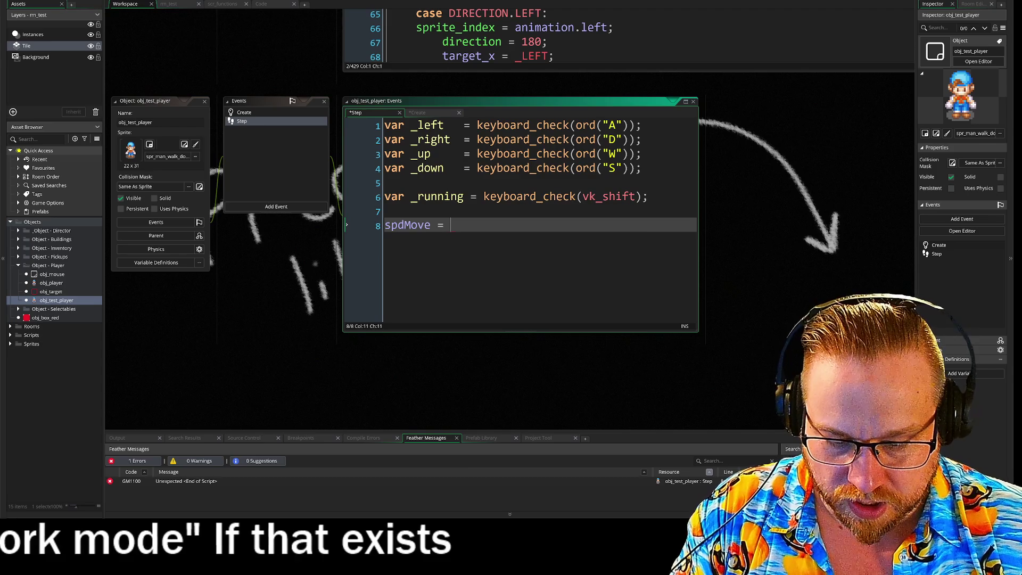
pyautogui.press('Return')
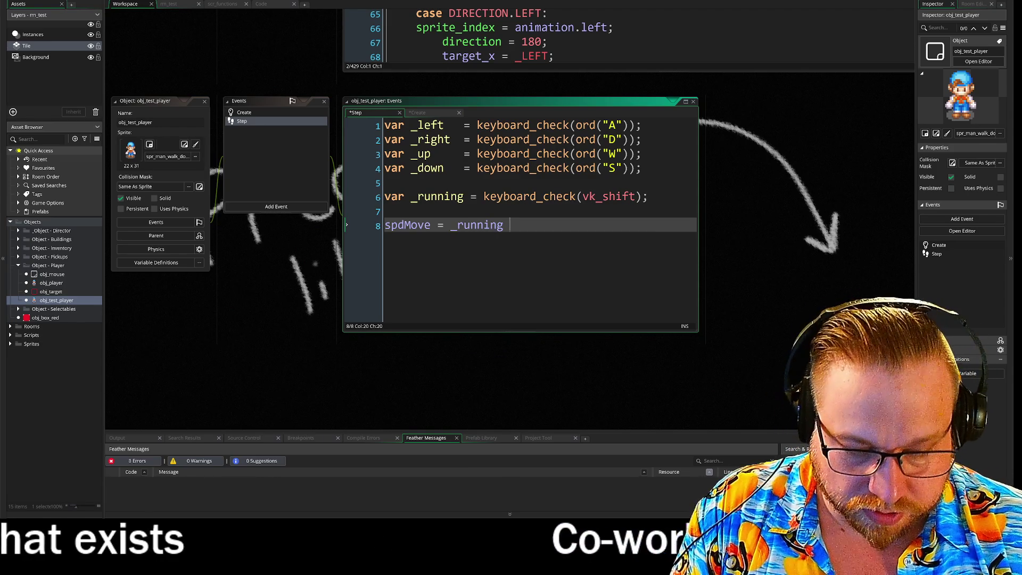
pyautogui.write('?')
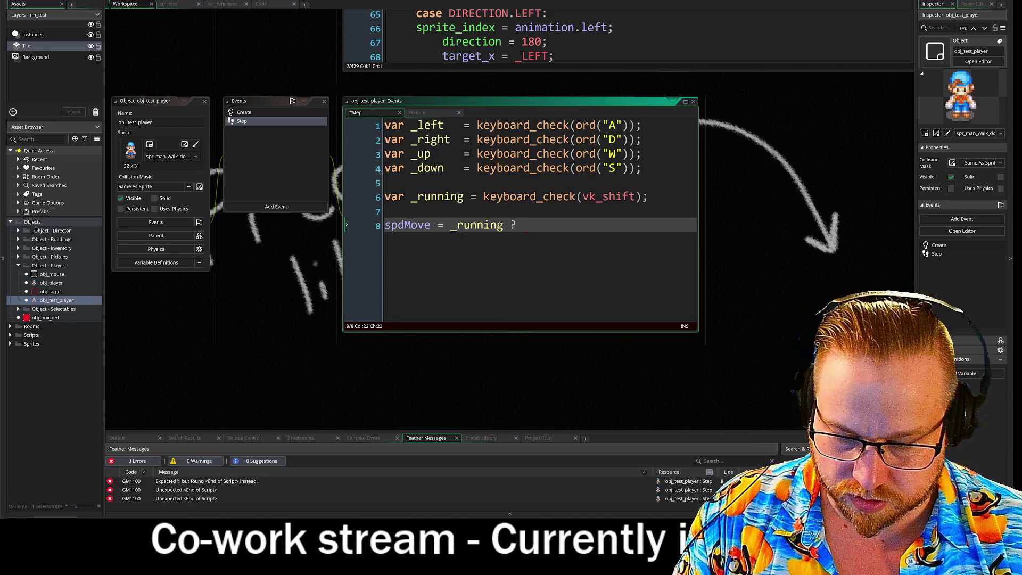
pyautogui.write('spd')
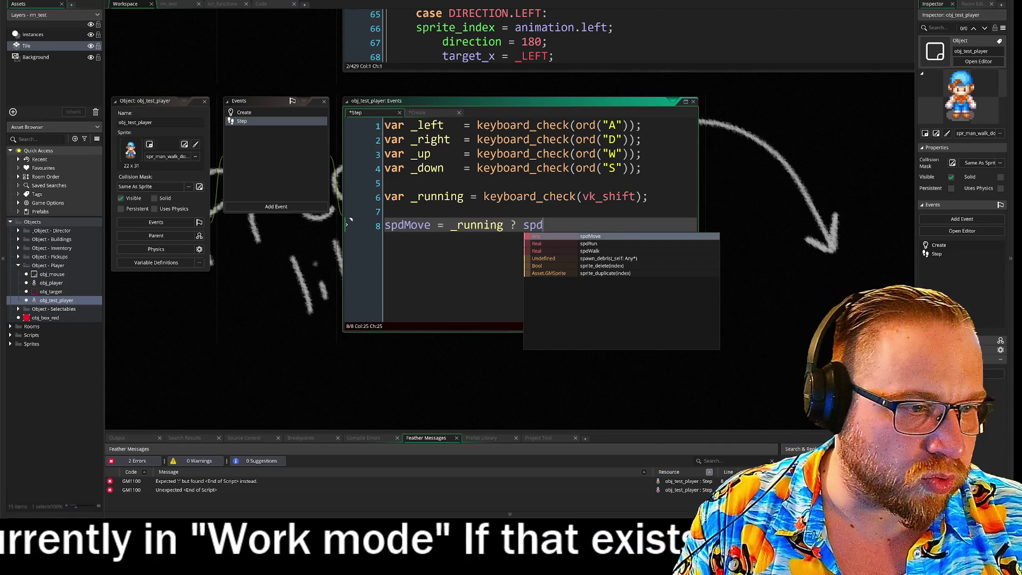
pyautogui.press('Down')
pyautogui.press('Down')
pyautogui.press('Return')
pyautogui.write(':')
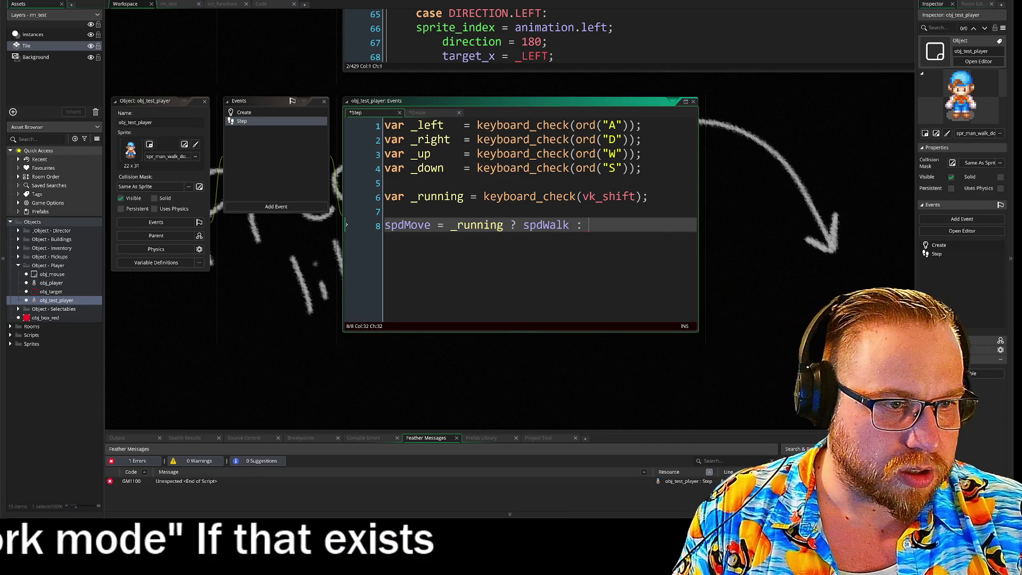
pyautogui.write(' spd')
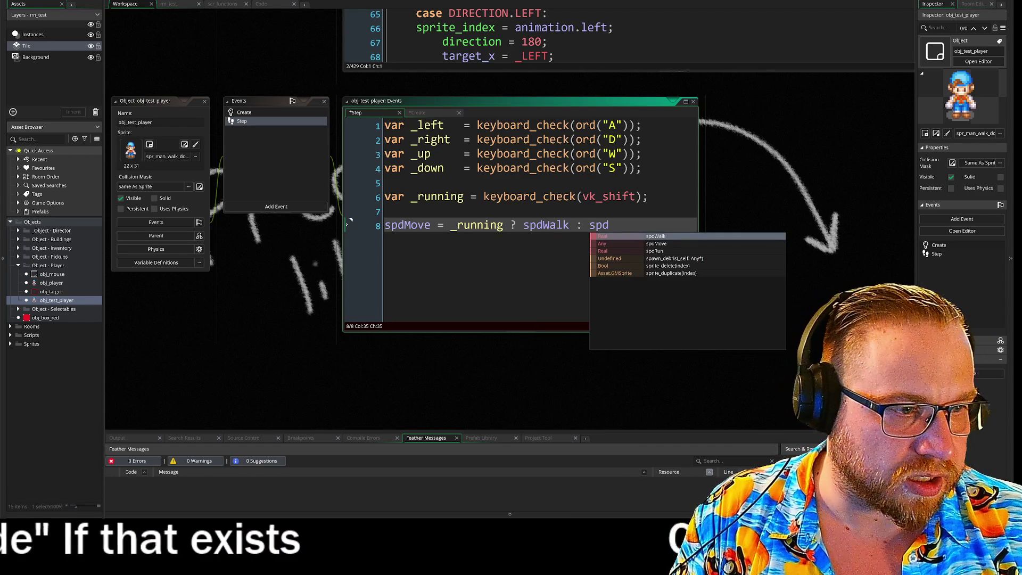
pyautogui.press('Down')
pyautogui.press('Down')
pyautogui.press('Return')
pyautogui.write(';')
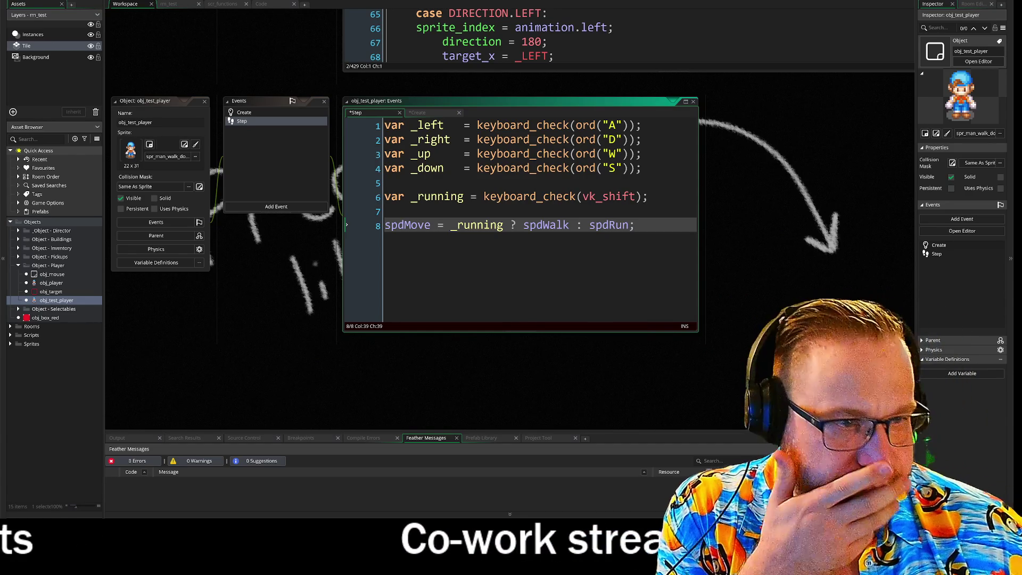
pyautogui.press('Return')
pyautogui.press('Return')
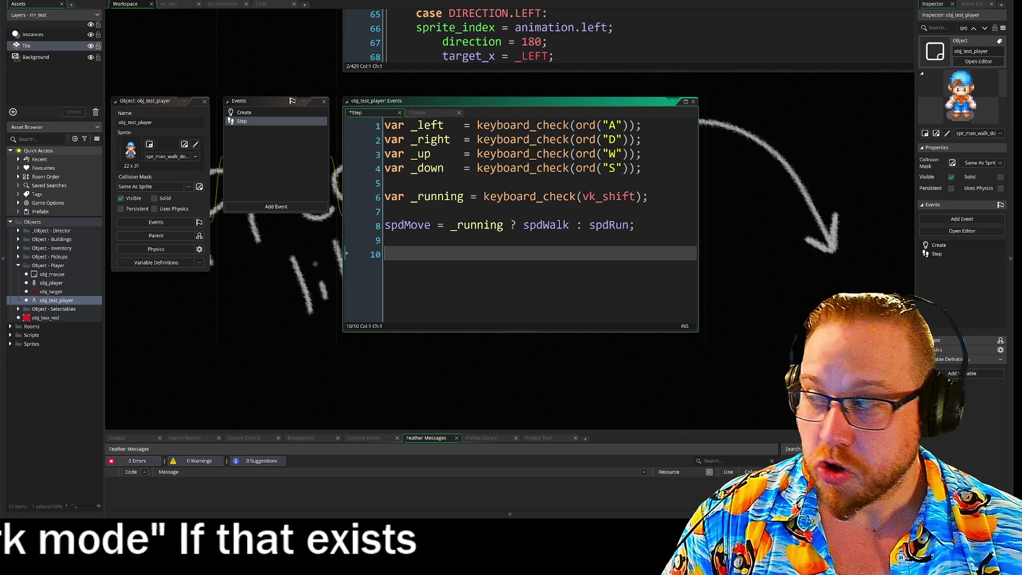
# - Write hsp = (_right - _left) * spdMove on line 10, then start line 11 with vsp = (down
pyautogui.write('hsp = ')
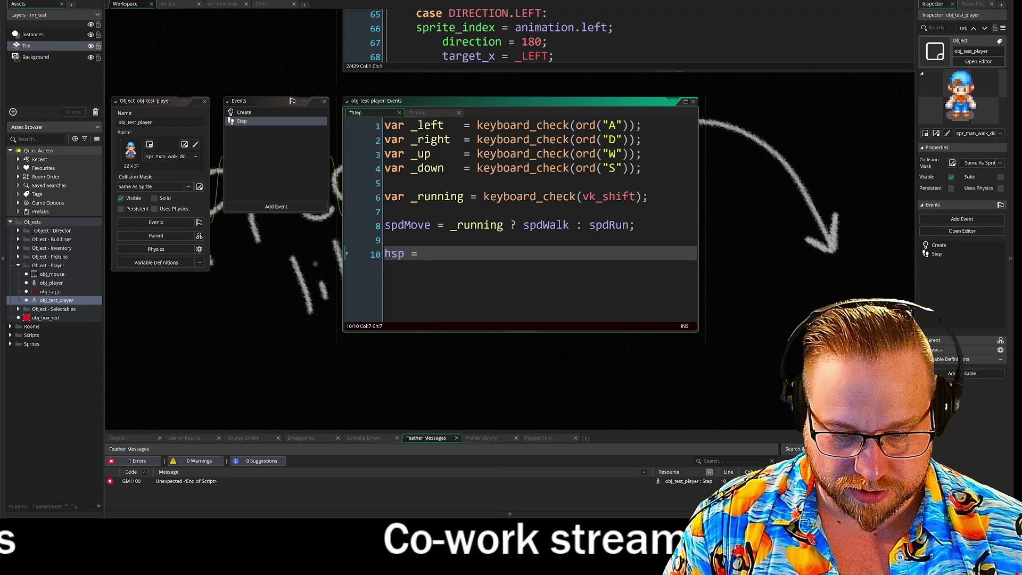
pyautogui.write('(right =')
pyautogui.press('BackSpace')
pyautogui.write('-')
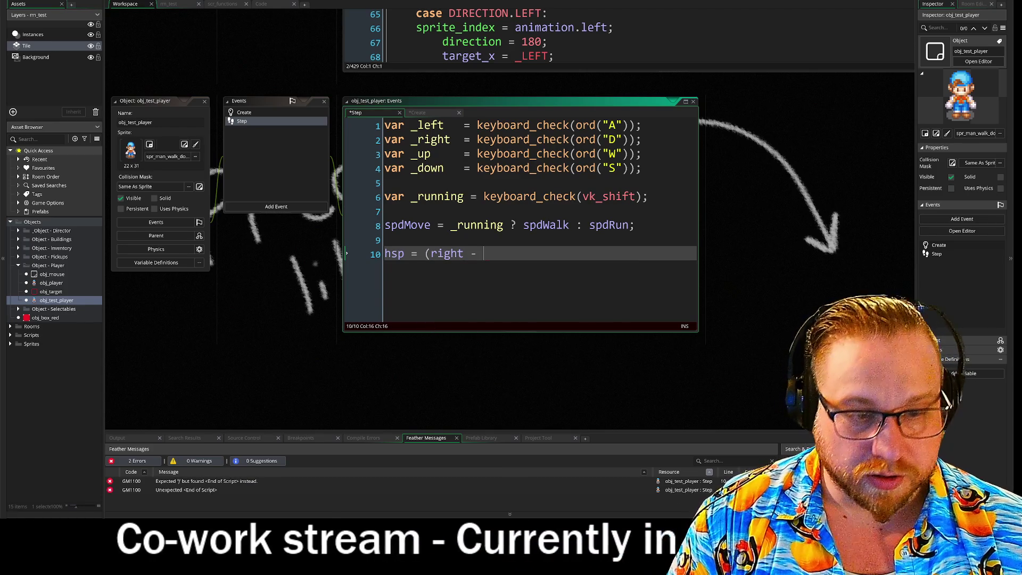
pyautogui.press('BackSpace')
pyautogui.press('BackSpace')
pyautogui.press('BackSpace')
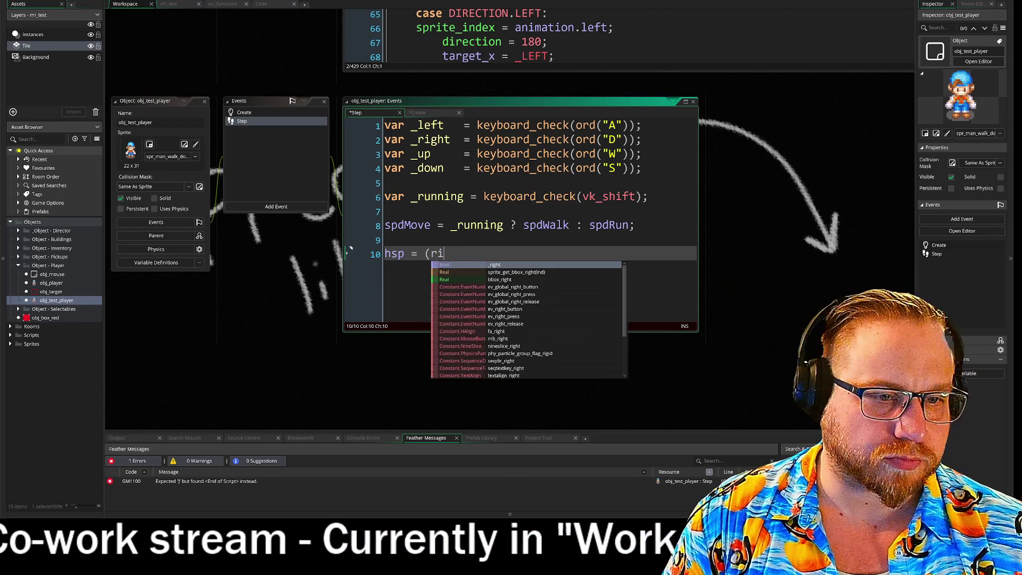
pyautogui.write('_right')
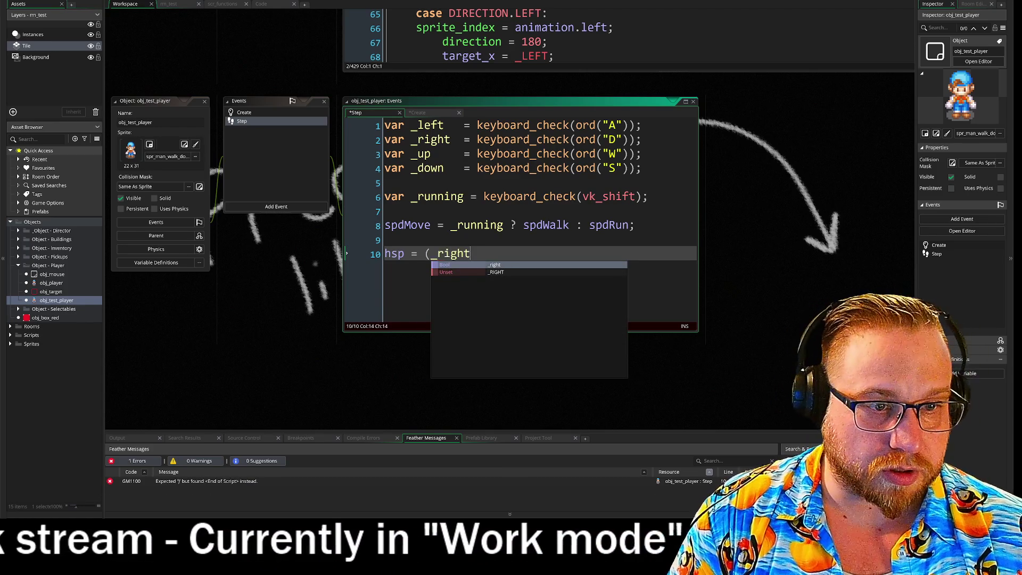
pyautogui.write(' =')
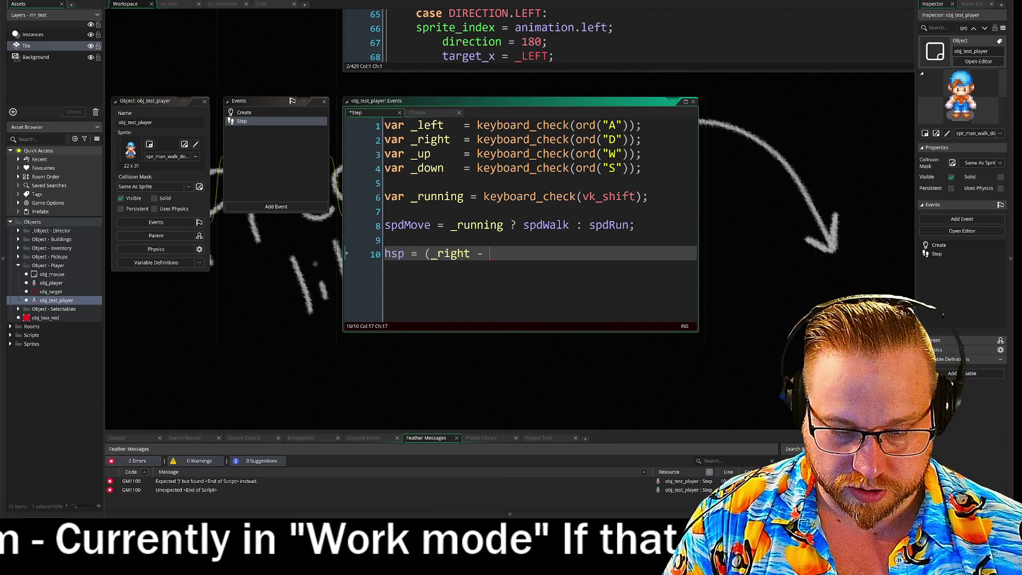
pyautogui.write(' _left')
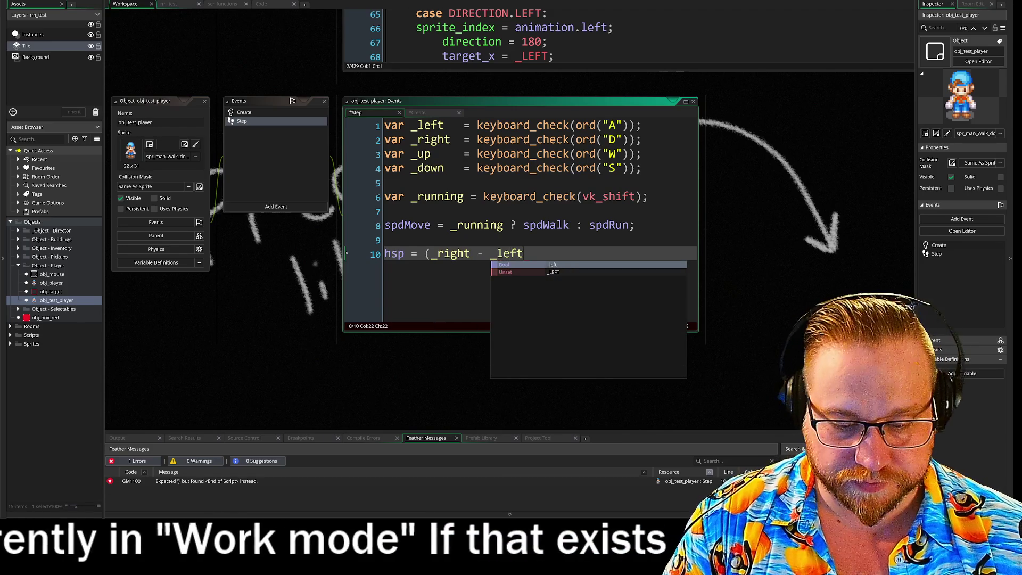
pyautogui.write(')')
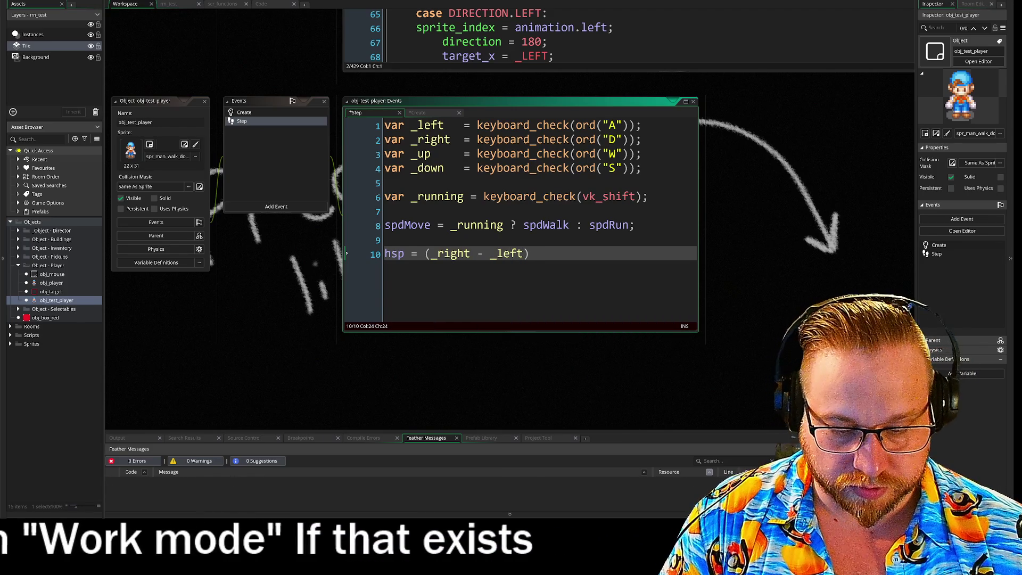
pyautogui.write('* spd')
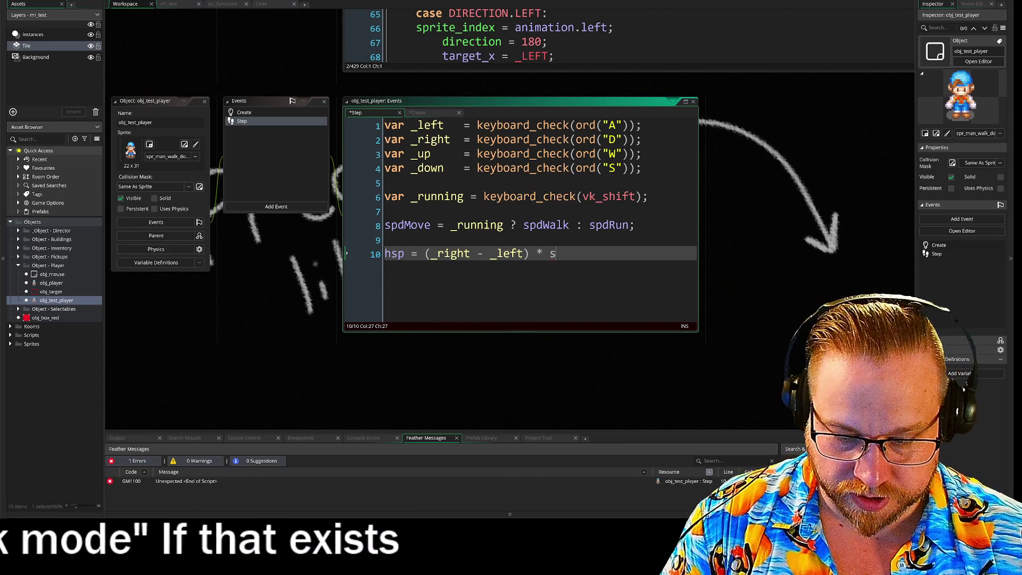
pyautogui.press('Return')
pyautogui.press('BackSpace')
pyautogui.press('BackSpace')
pyautogui.press('BackSpace')
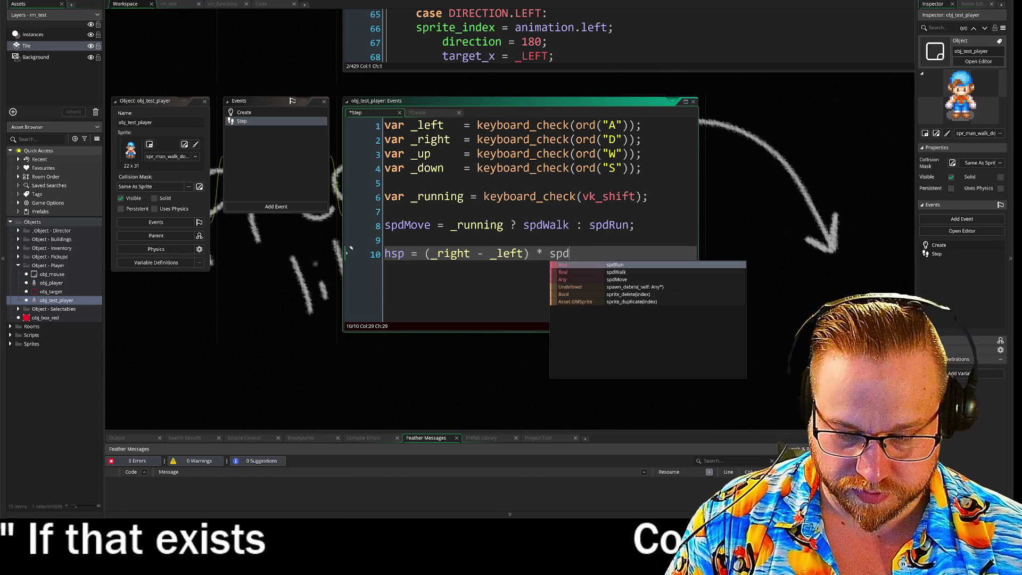
pyautogui.write('m')
pyautogui.press('Return')
pyautogui.press('Return')
pyautogui.write('vsp = ')
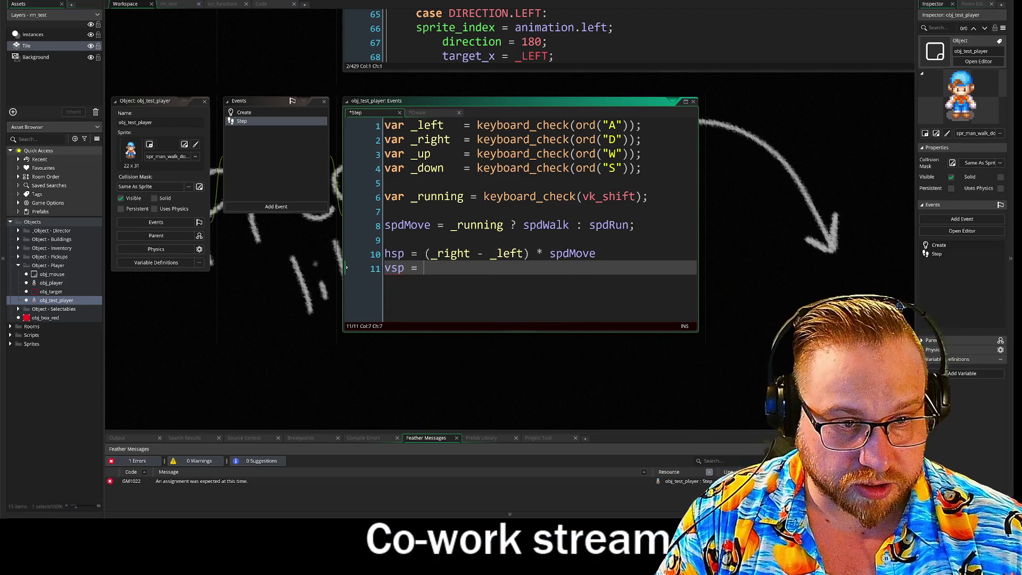
pyautogui.write('(down - _up) * spdMove')
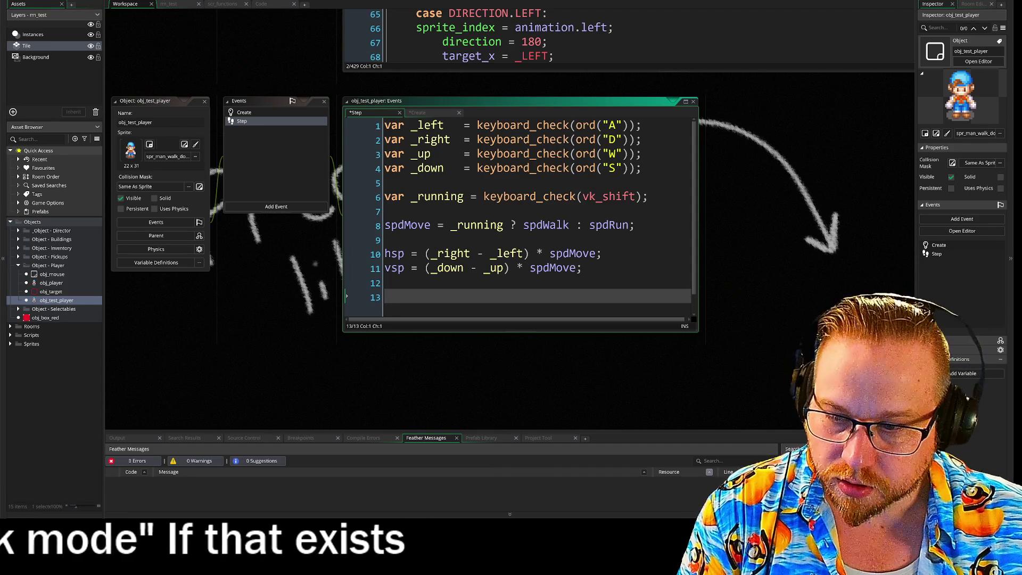
# - Type abs on line 13 and read its help tooltip, then view the Create event code
pyautogui.write('abs')
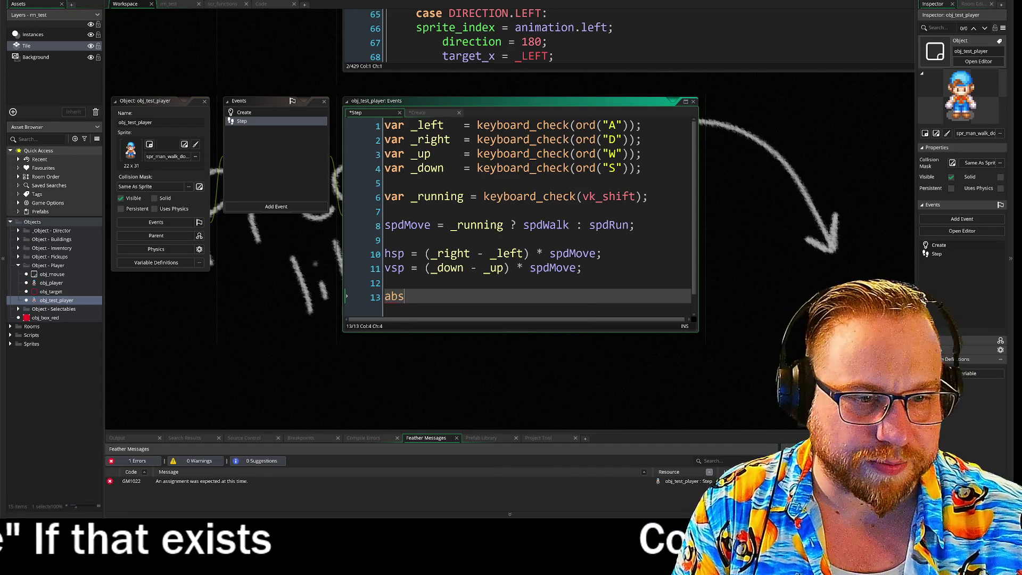
pyautogui.press('Left')
pyautogui.press('Left')
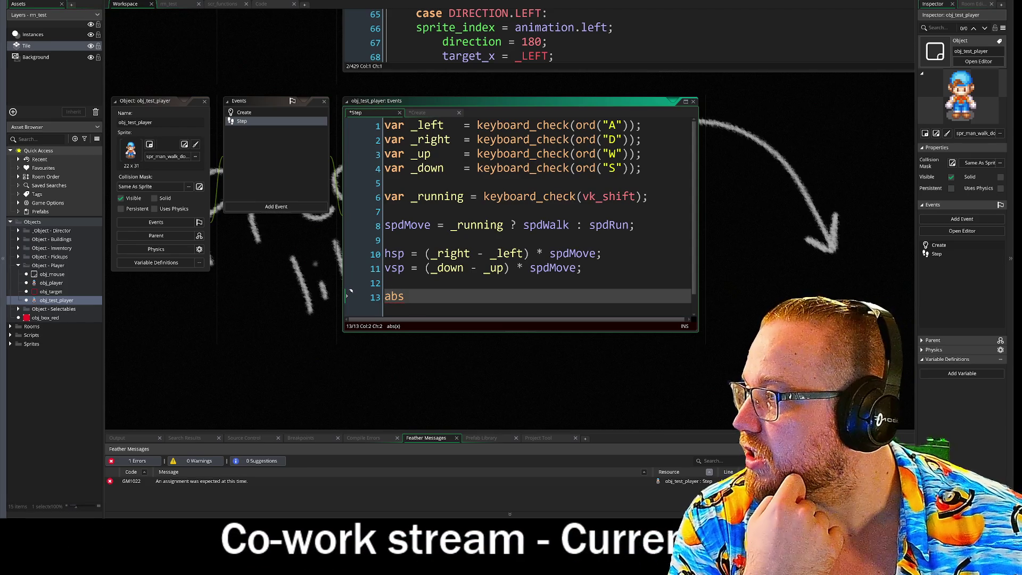
pyautogui.click(304, 113)
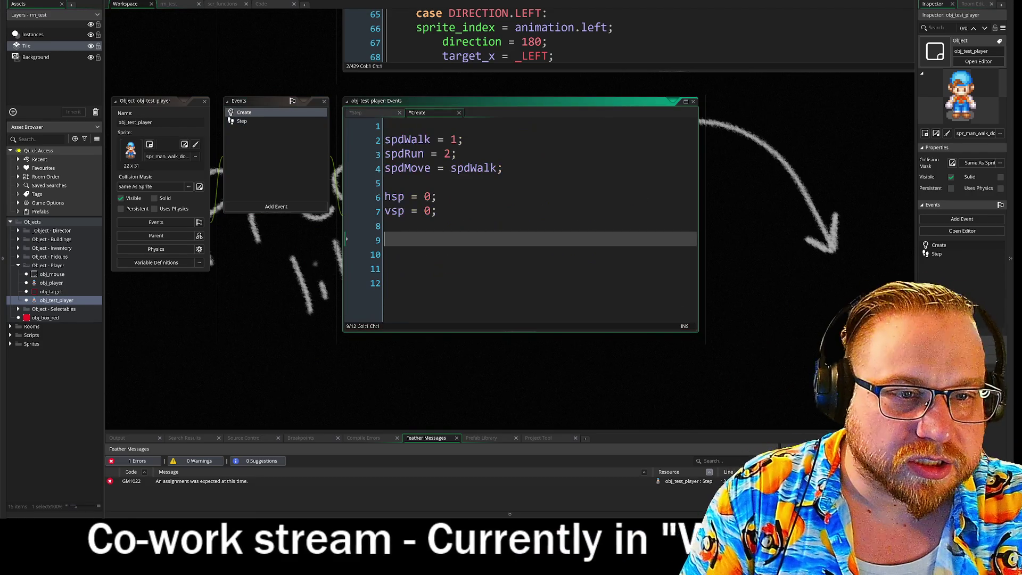
# - Add _dir = "down"; as line 9 of the Create event, then return to the Step event
pyautogui.write('facing')
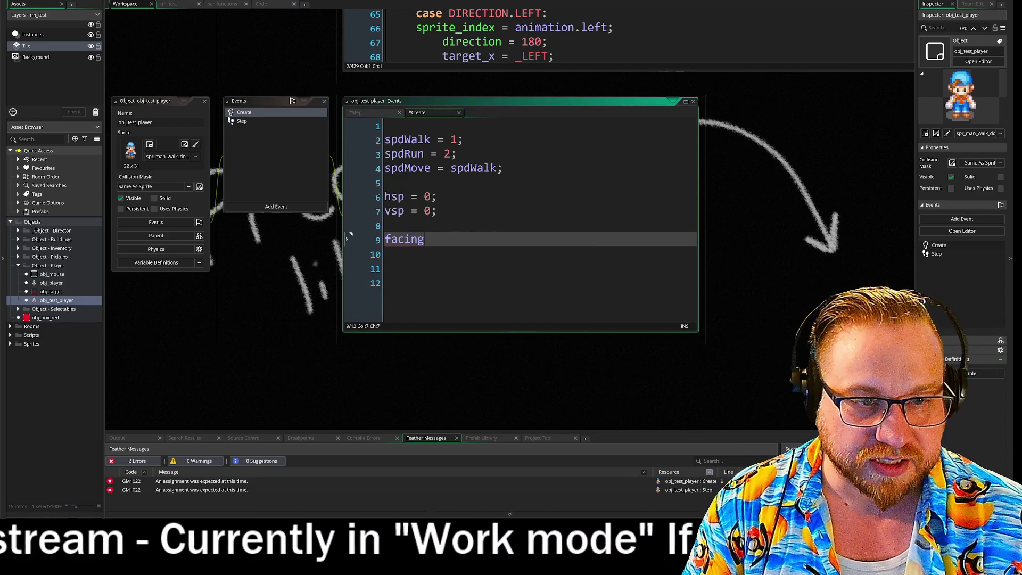
pyautogui.press('BackSpace')
pyautogui.press('BackSpace')
pyautogui.press('BackSpace')
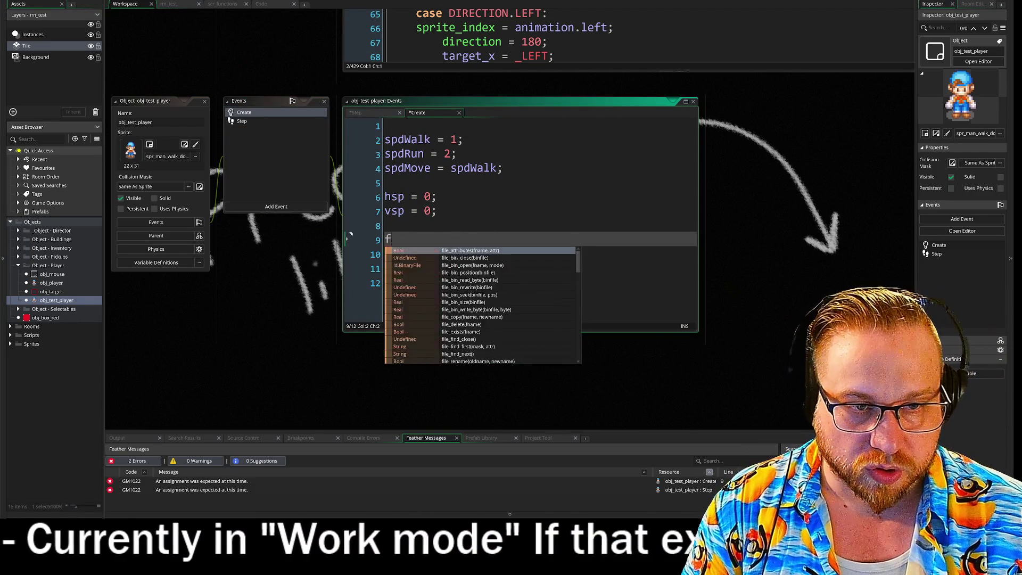
pyautogui.write('_dir ')
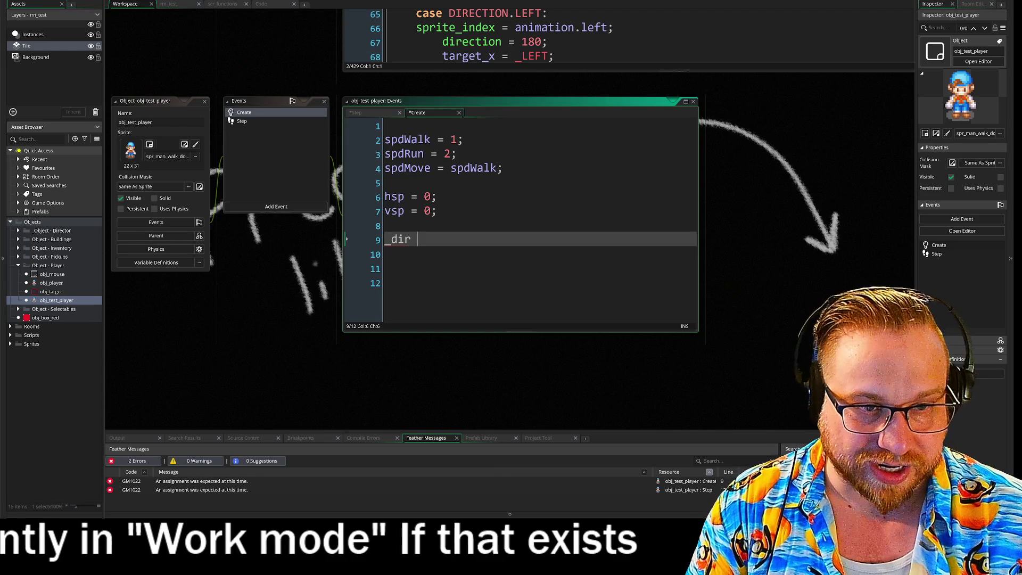
pyautogui.write('= down')
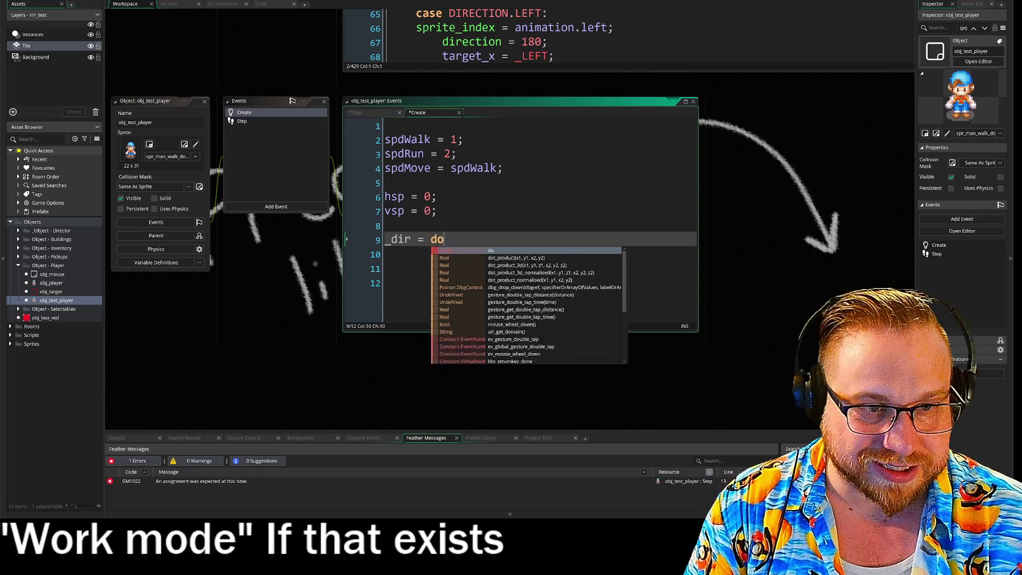
pyautogui.press('BackSpace')
pyautogui.press('BackSpace')
pyautogui.press('BackSpace')
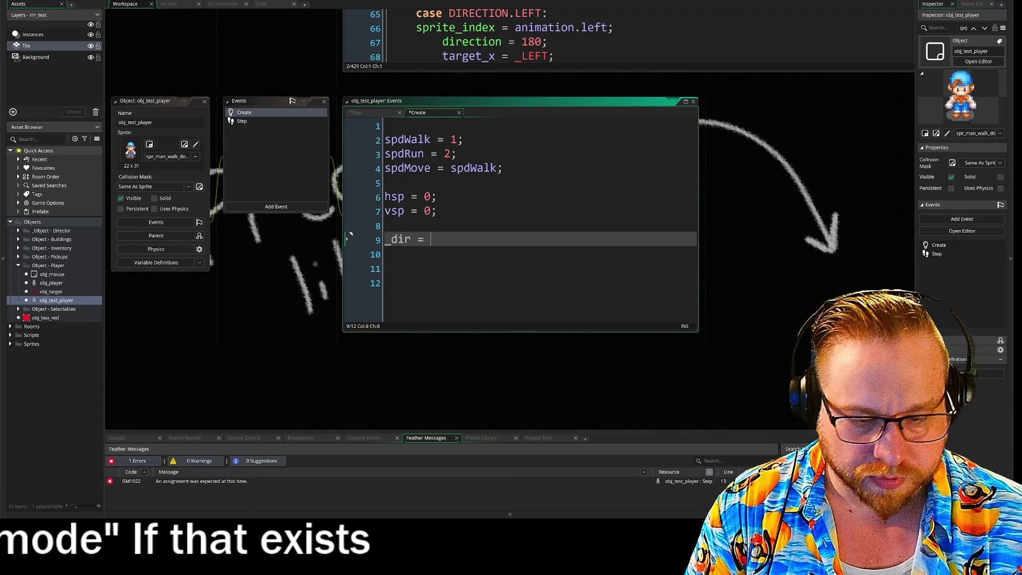
pyautogui.write('_down')
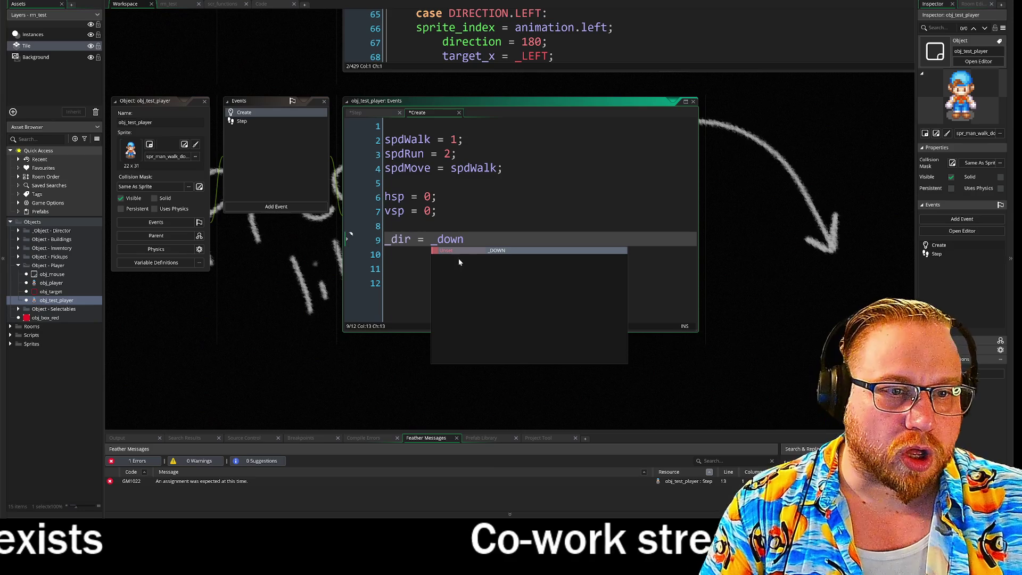
pyautogui.doubleClick(447, 240)
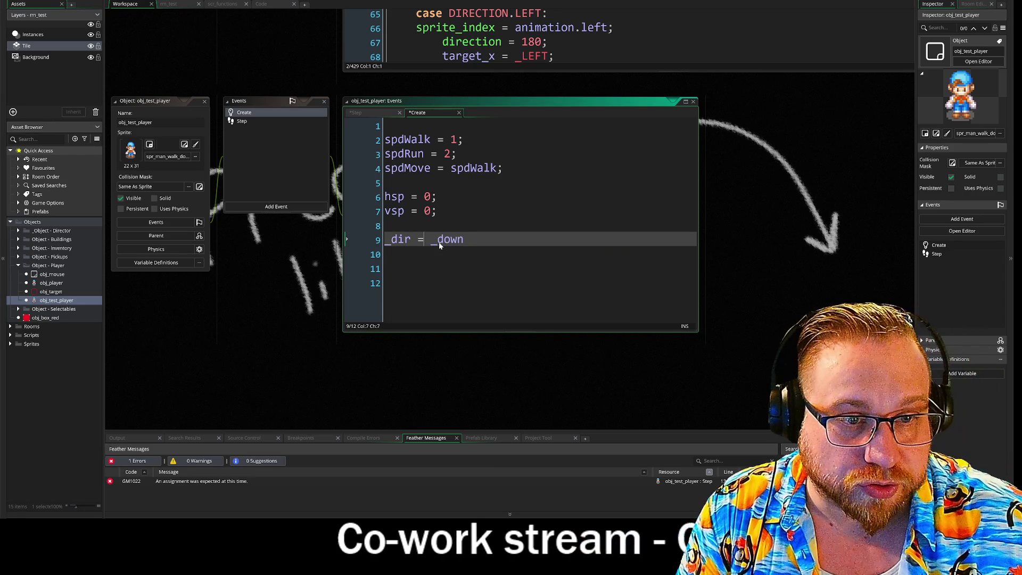
pyautogui.write('"')
pyautogui.press('End')
pyautogui.write('"')
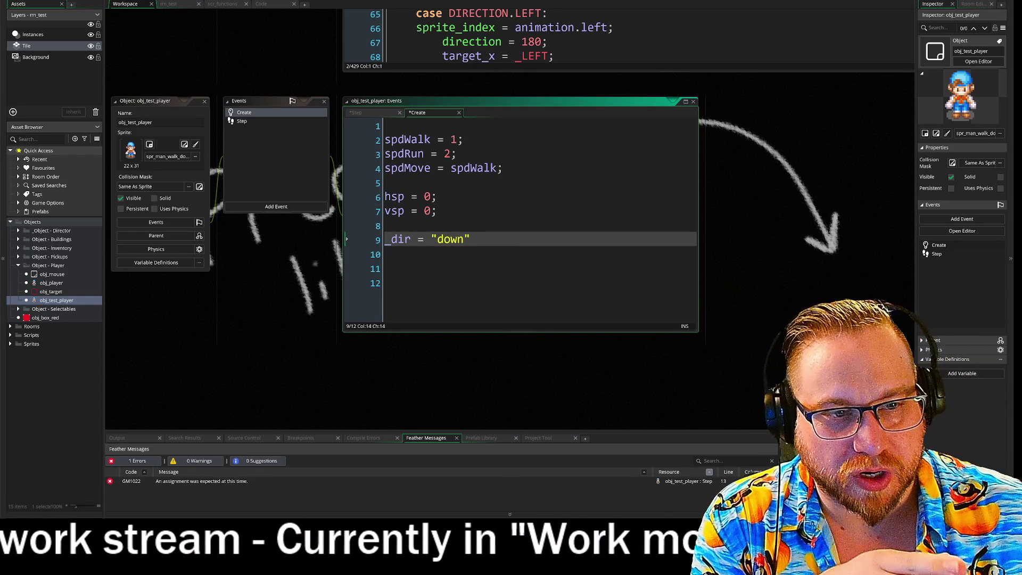
pyautogui.write(';')
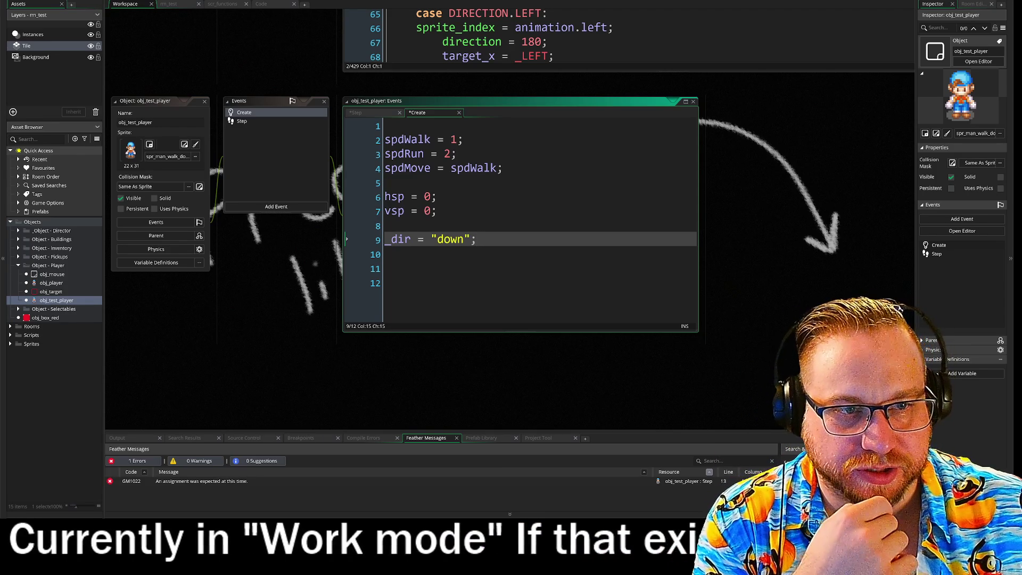
pyautogui.click(248, 122)
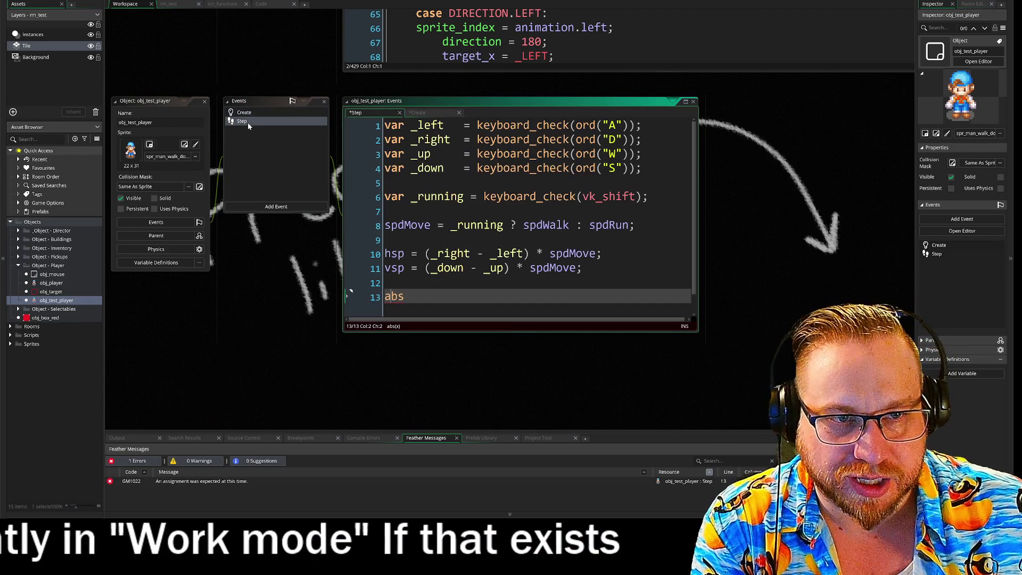
# - Replace the unfinished abs on line 13 with if (abs(vsp) > abs(hsp)) and start line 14
pyautogui.press('BackSpace')
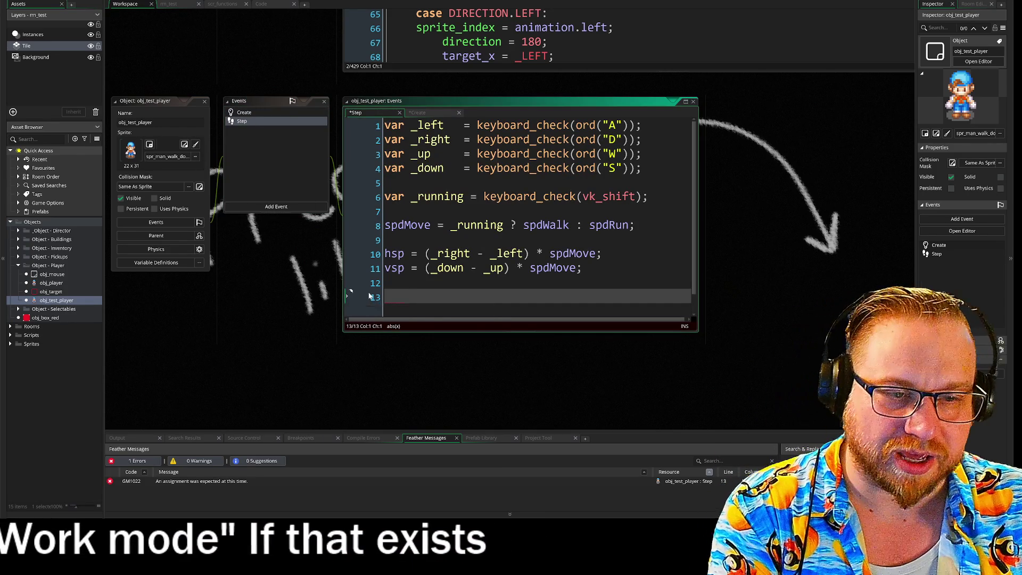
pyautogui.write('if ')
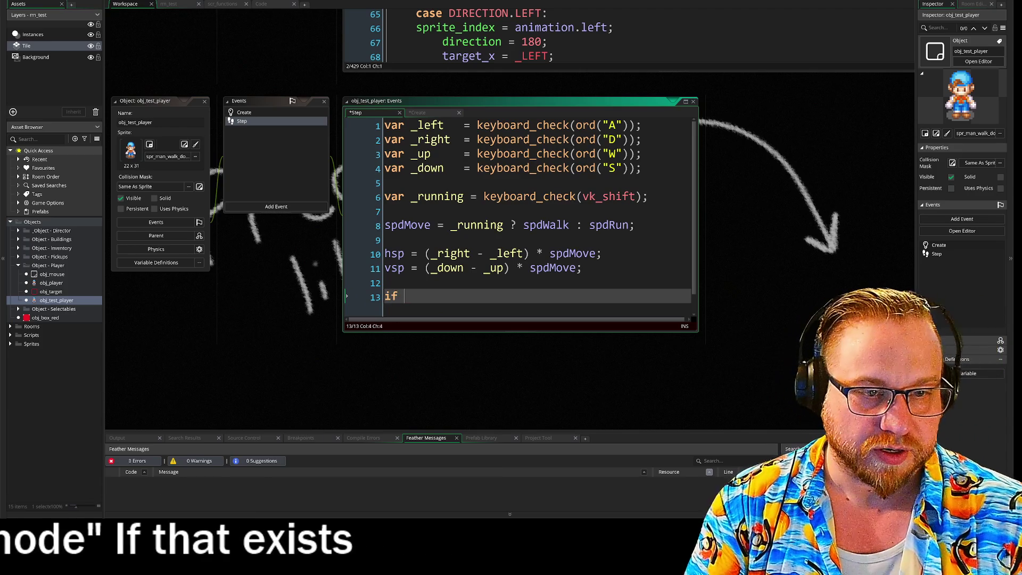
pyautogui.write('abs')
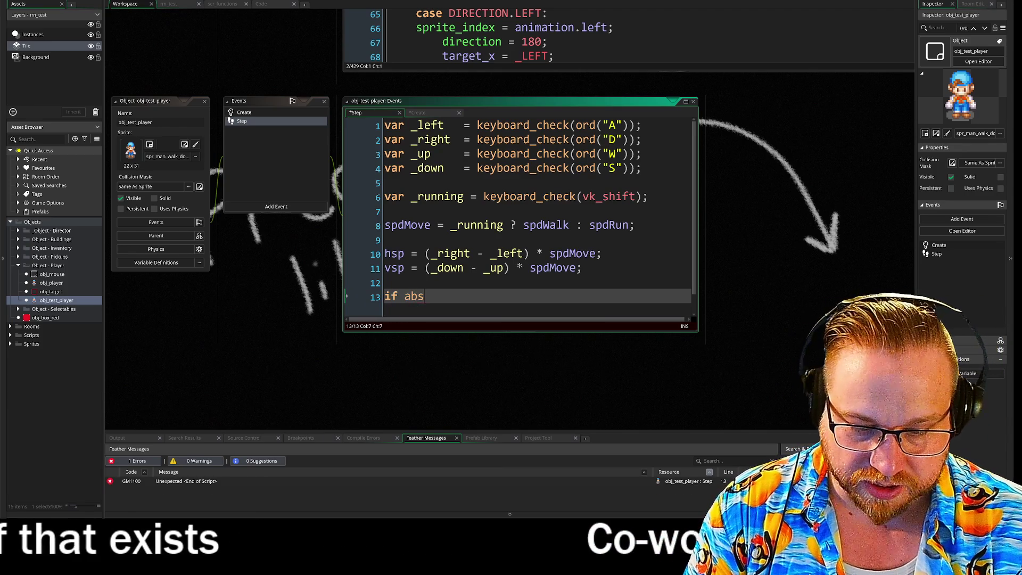
pyautogui.click(418, 296)
pyautogui.write('(')
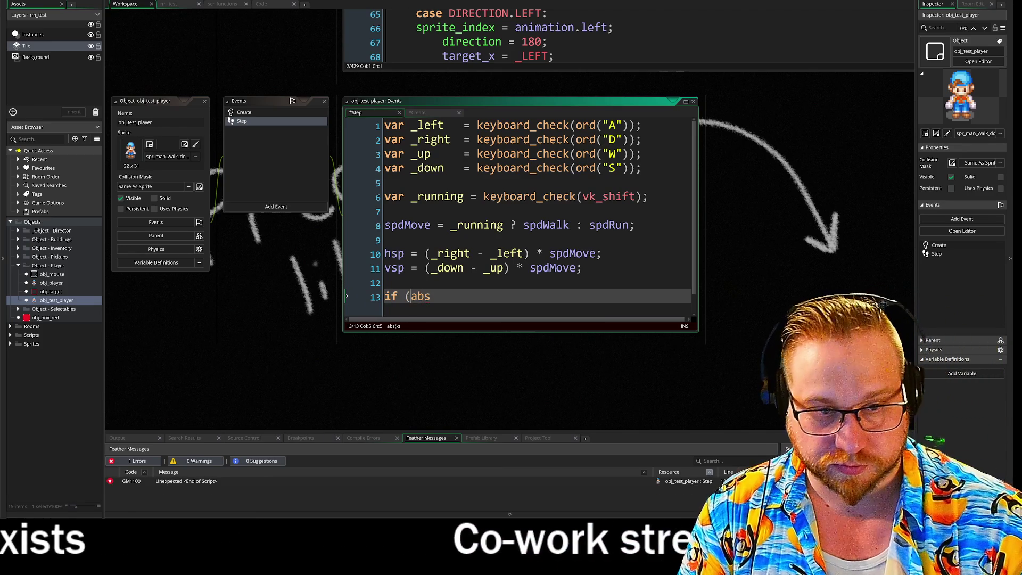
pyautogui.press('End')
pyautogui.write('(')
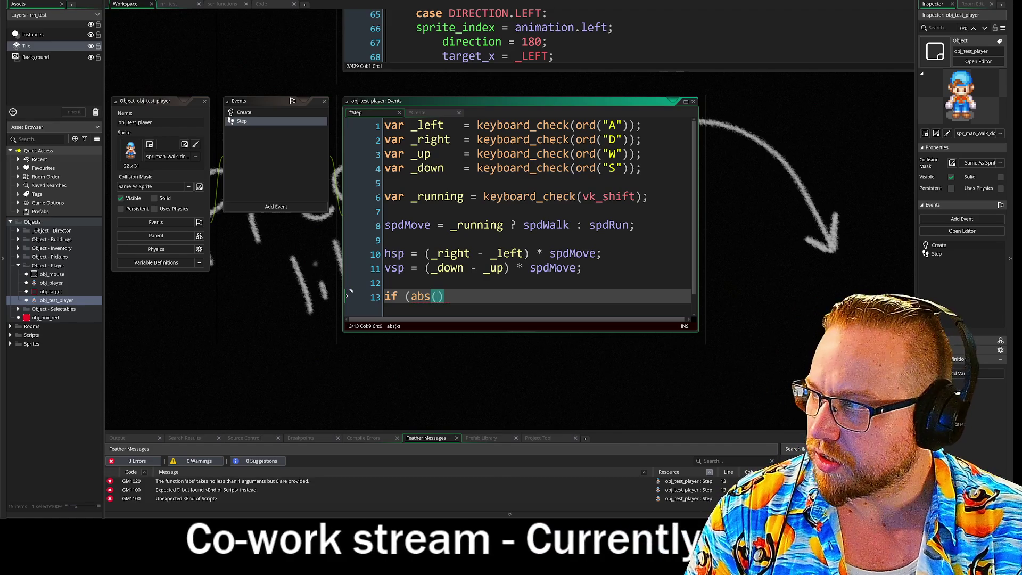
pyautogui.write('vsp')
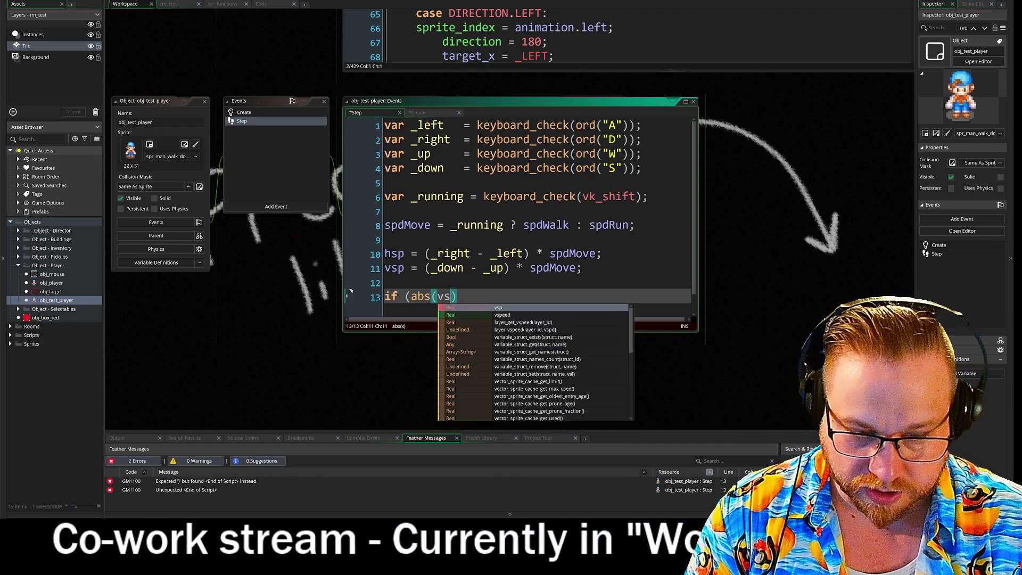
pyautogui.write(') ')
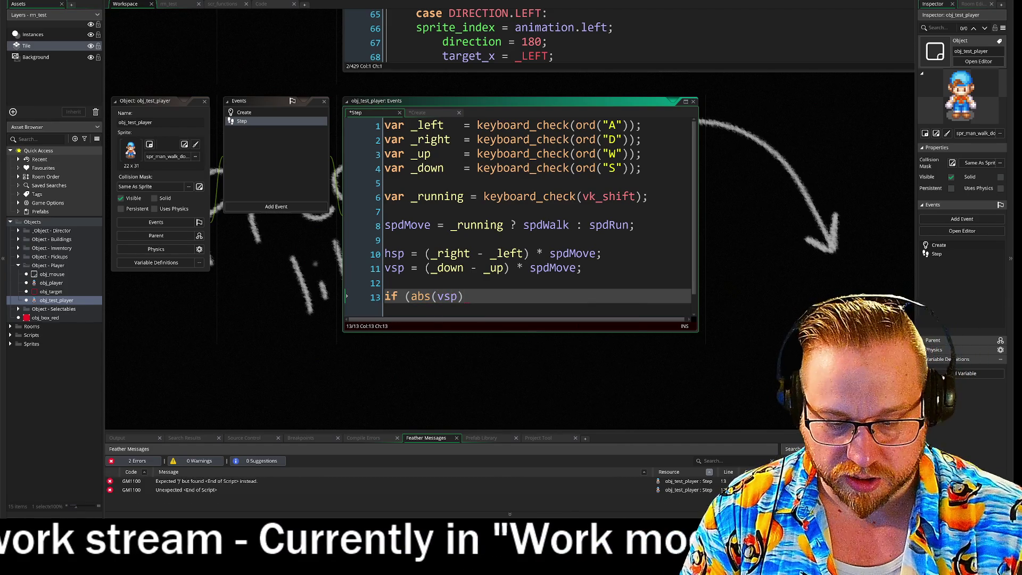
pyautogui.write('> ')
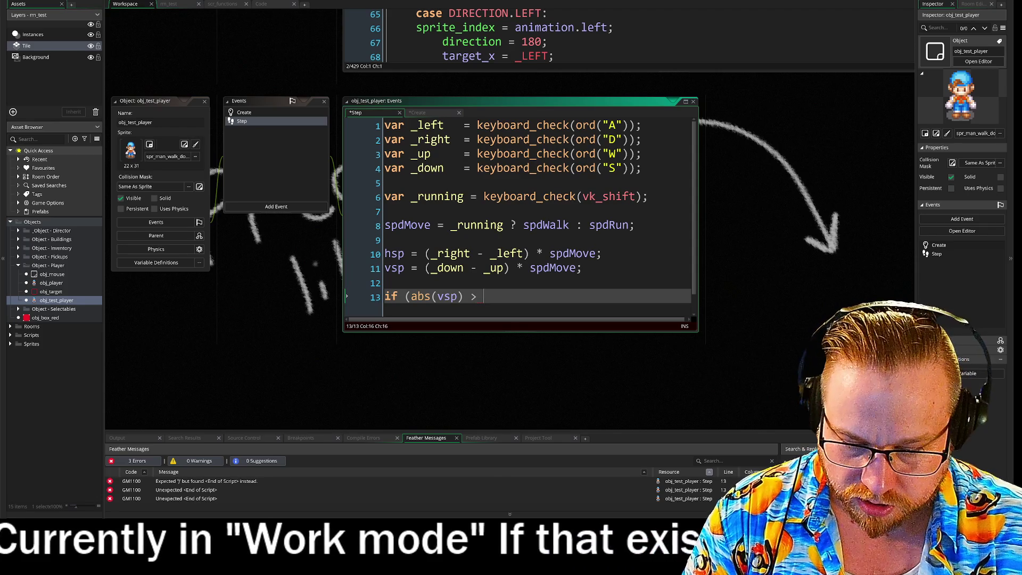
pyautogui.write('abs')
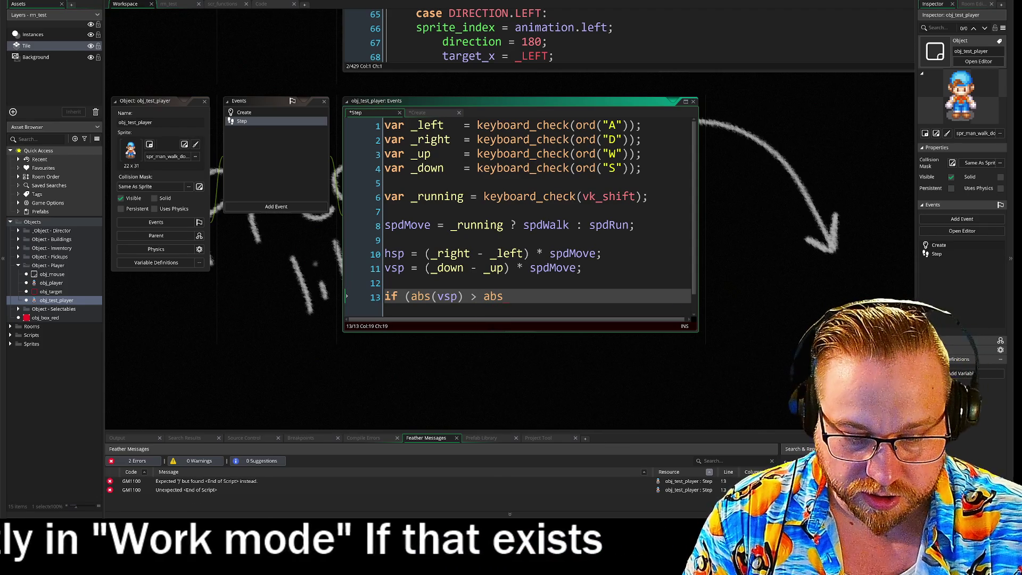
pyautogui.write('(')
pyautogui.write('hsp')
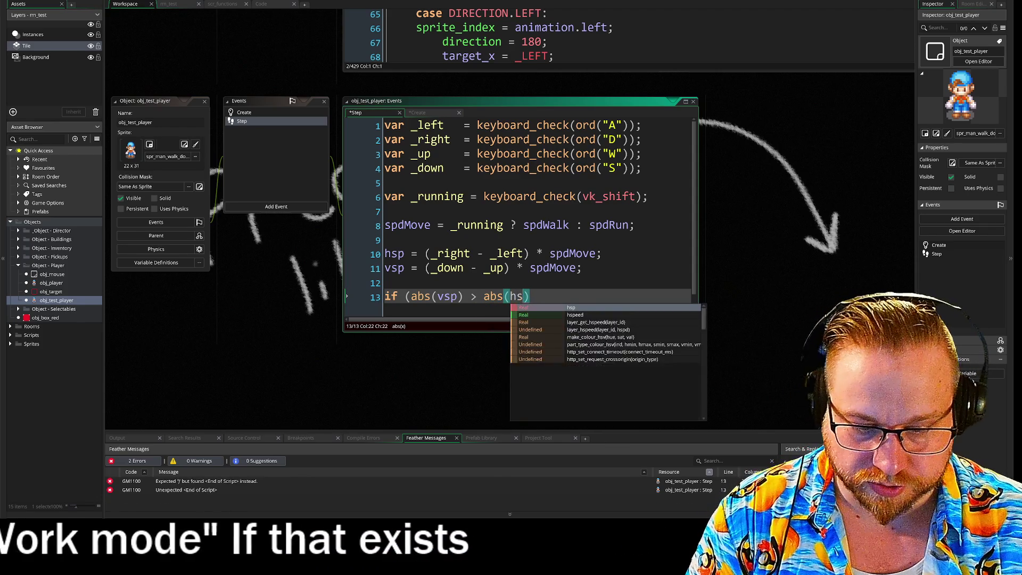
pyautogui.write('))')
pyautogui.press('Return')
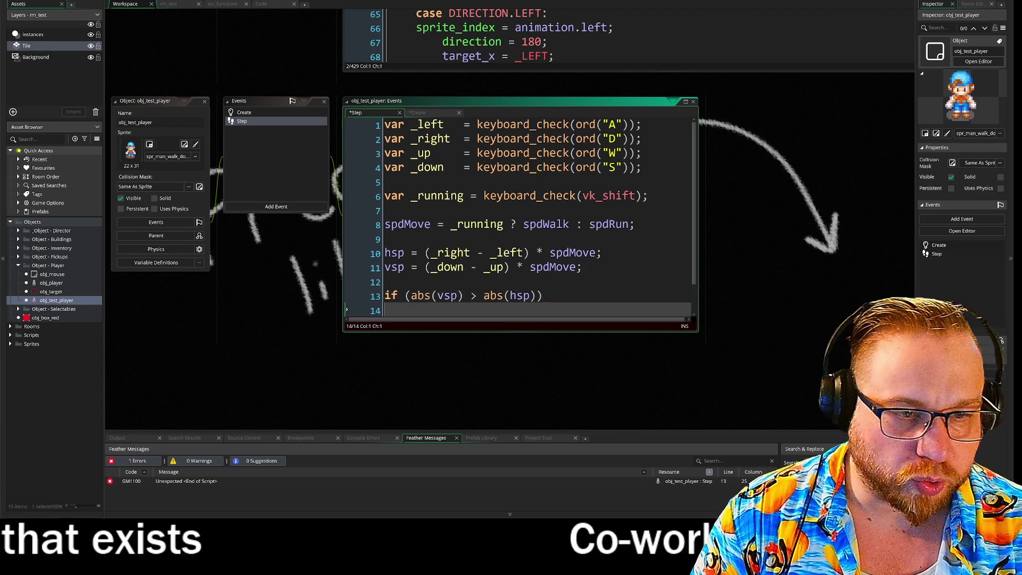
# - Write facing = (hsp > 0) ? "right" : "left"; on line 14
pyautogui.write('facing =')
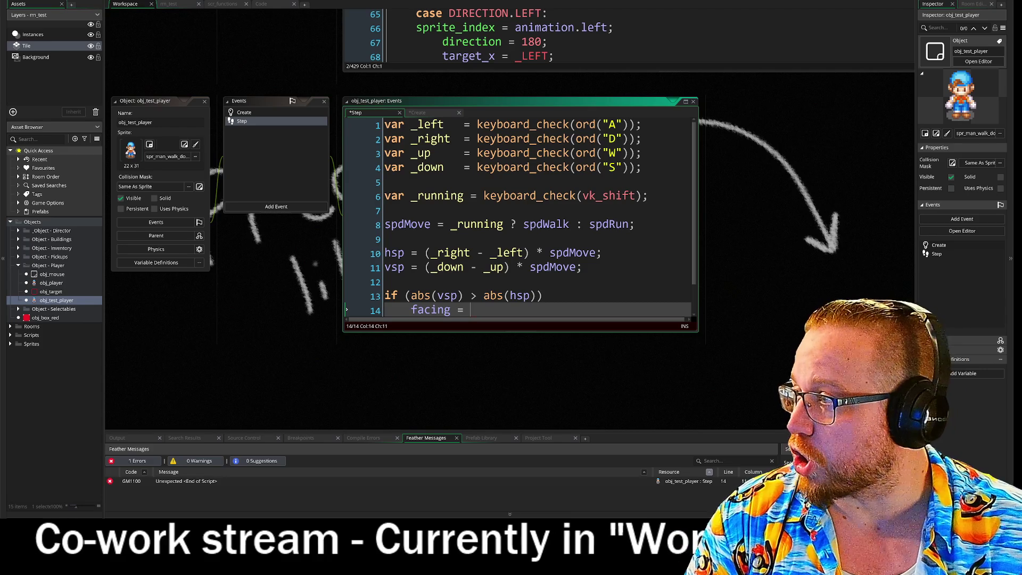
pyautogui.write('(')
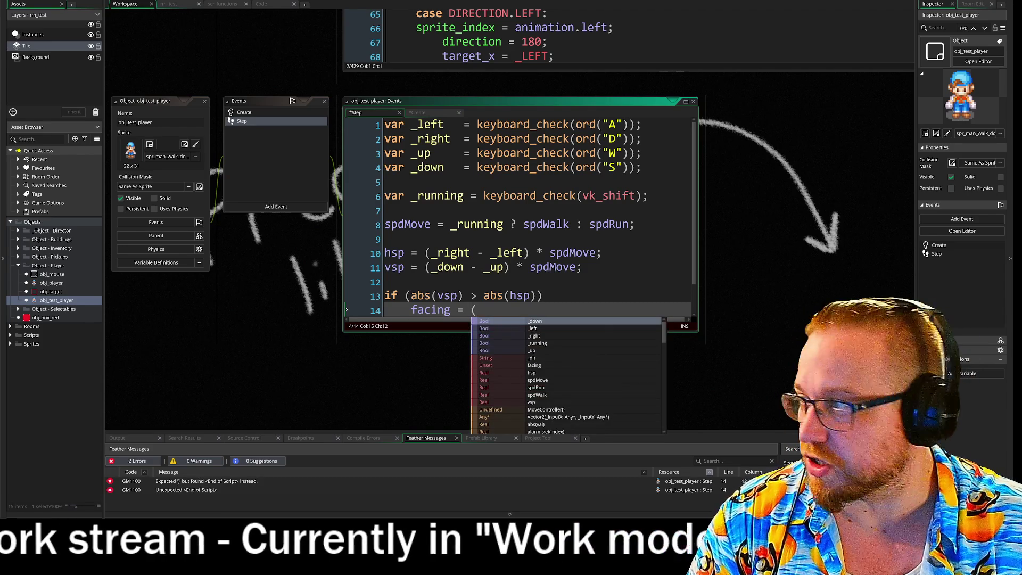
pyautogui.write('hsp')
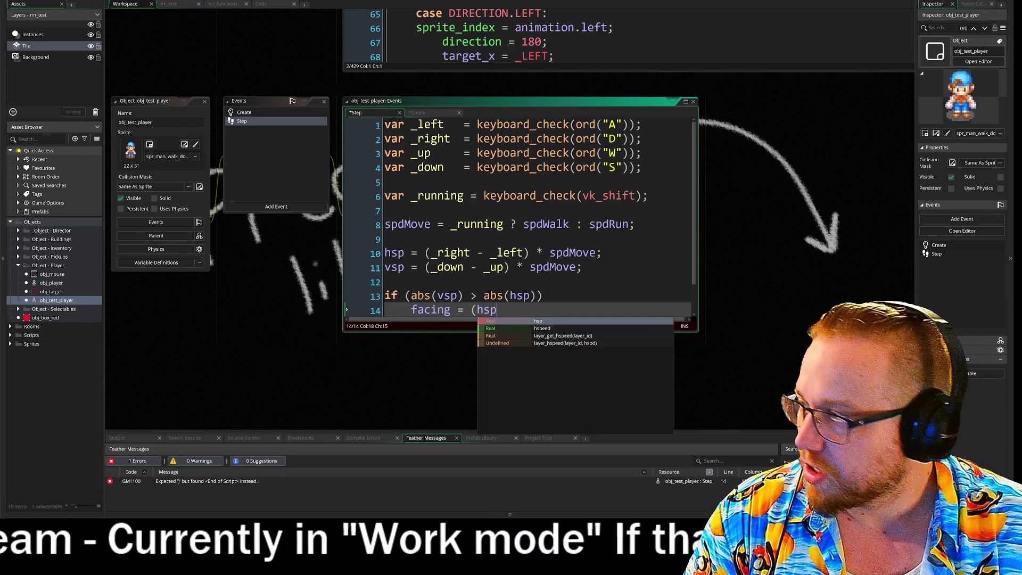
pyautogui.write(' >')
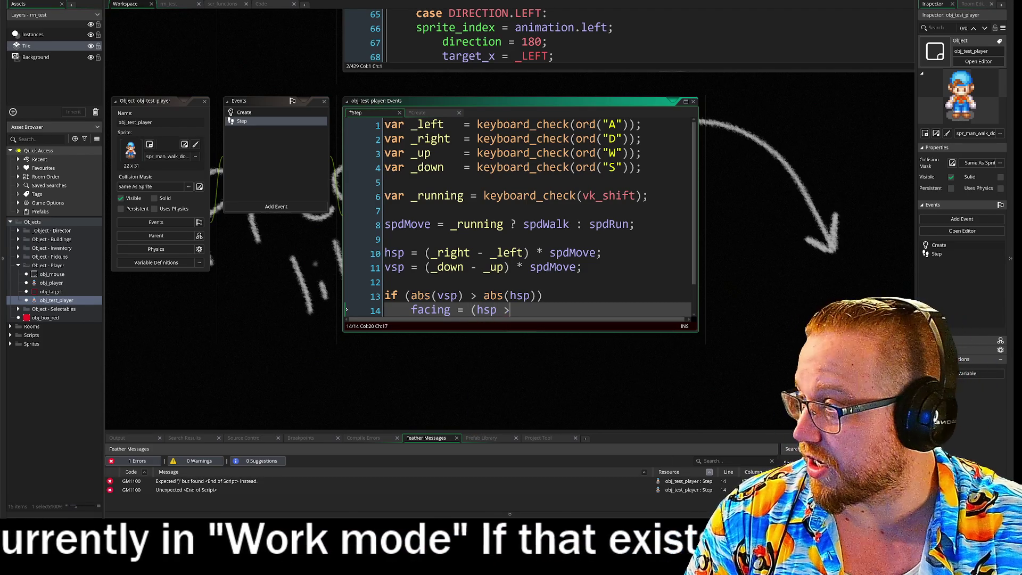
pyautogui.write(' 0')
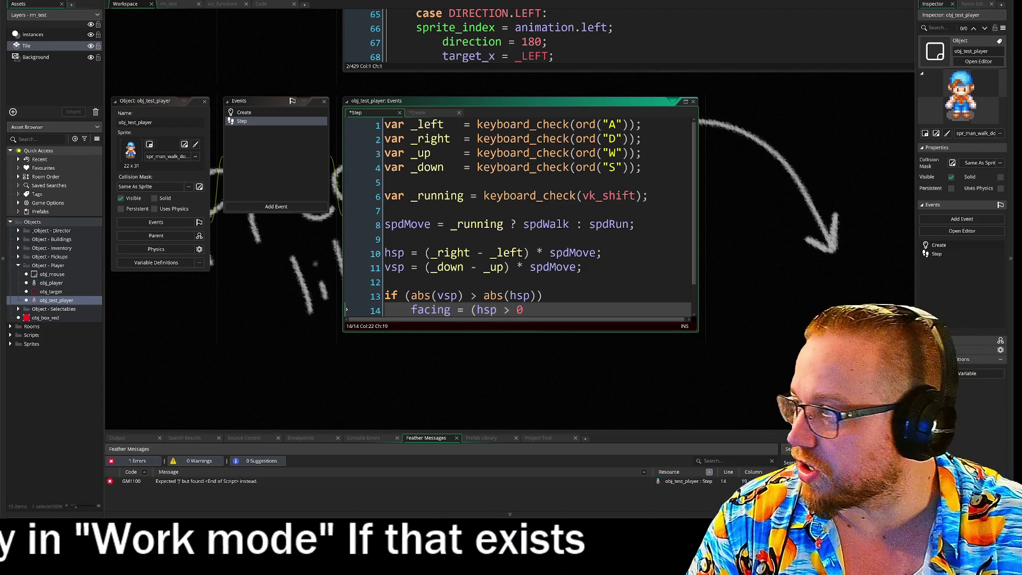
pyautogui.write(') ')
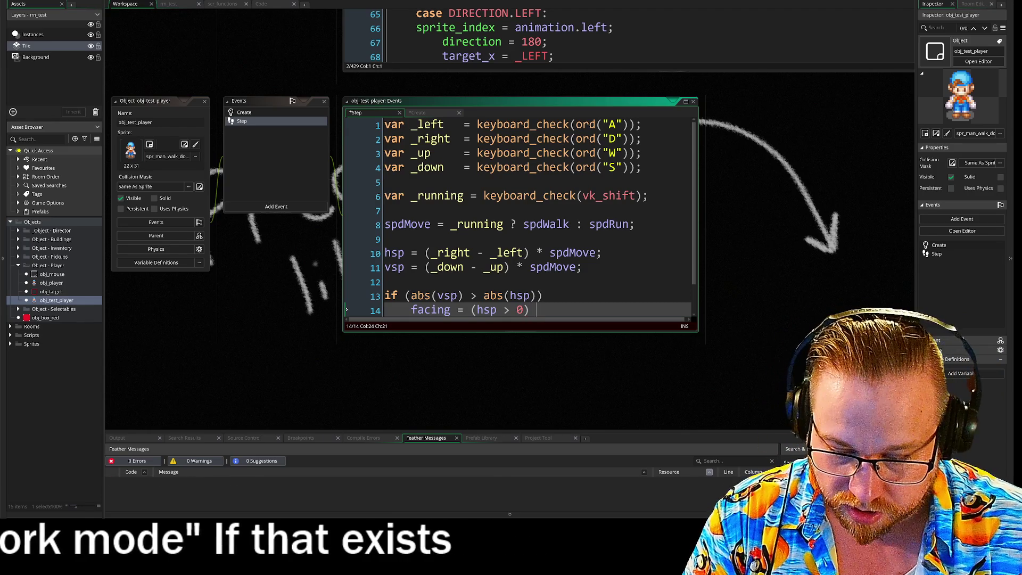
pyautogui.write('? ')
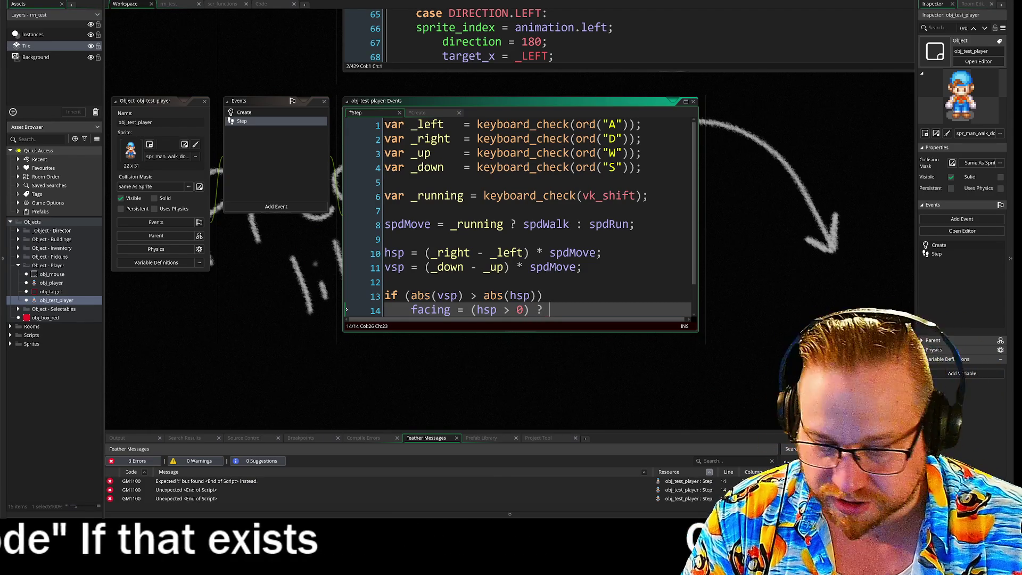
pyautogui.write('"')
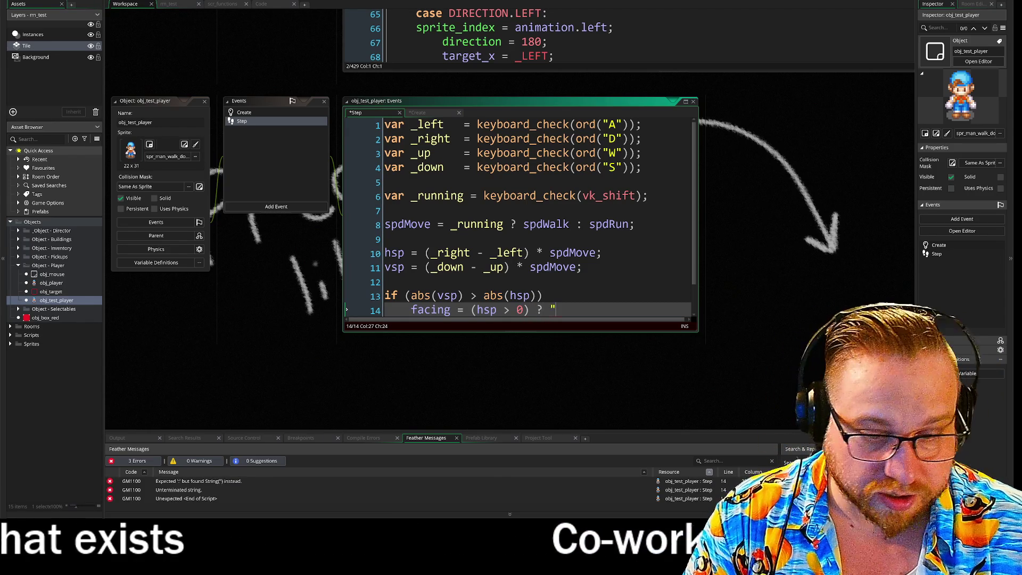
pyautogui.write('right')
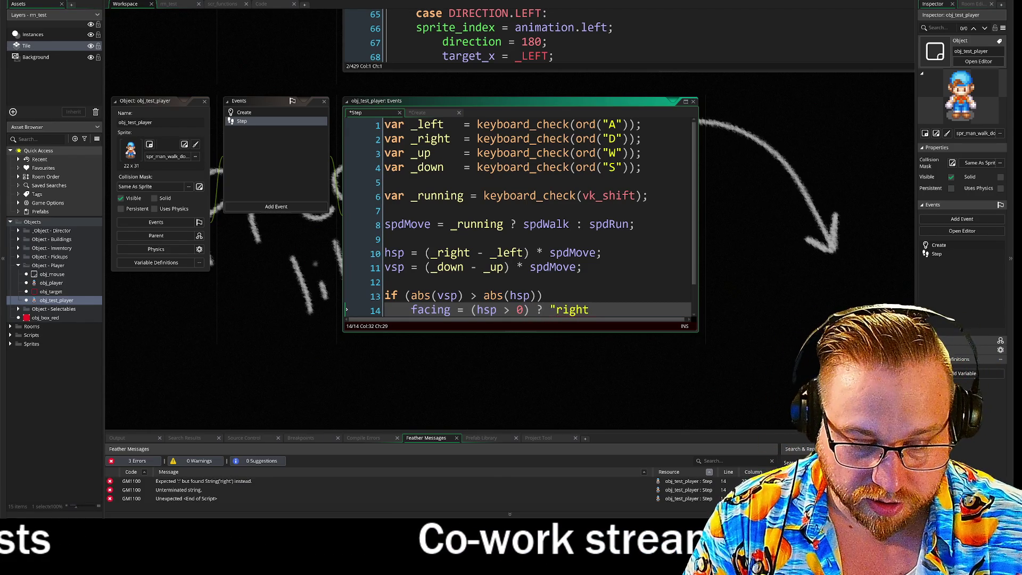
pyautogui.write('" ;')
pyautogui.press('BackSpace')
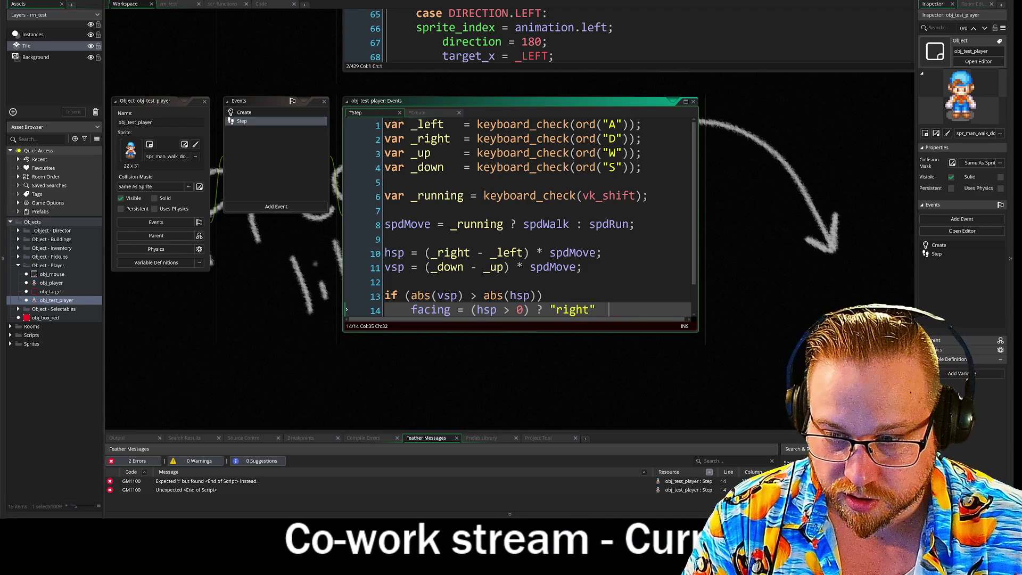
pyautogui.write('"')
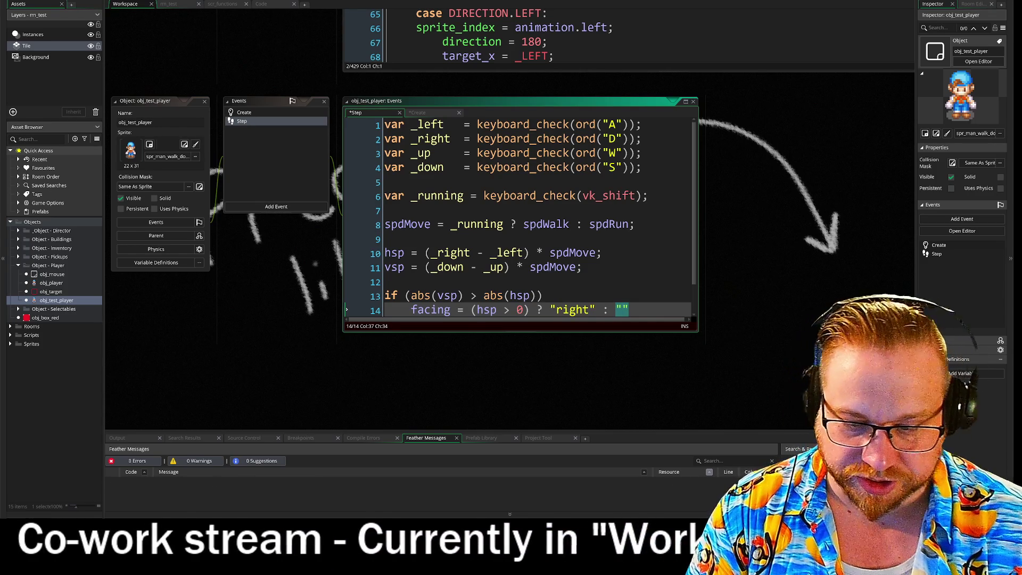
pyautogui.write('lef')
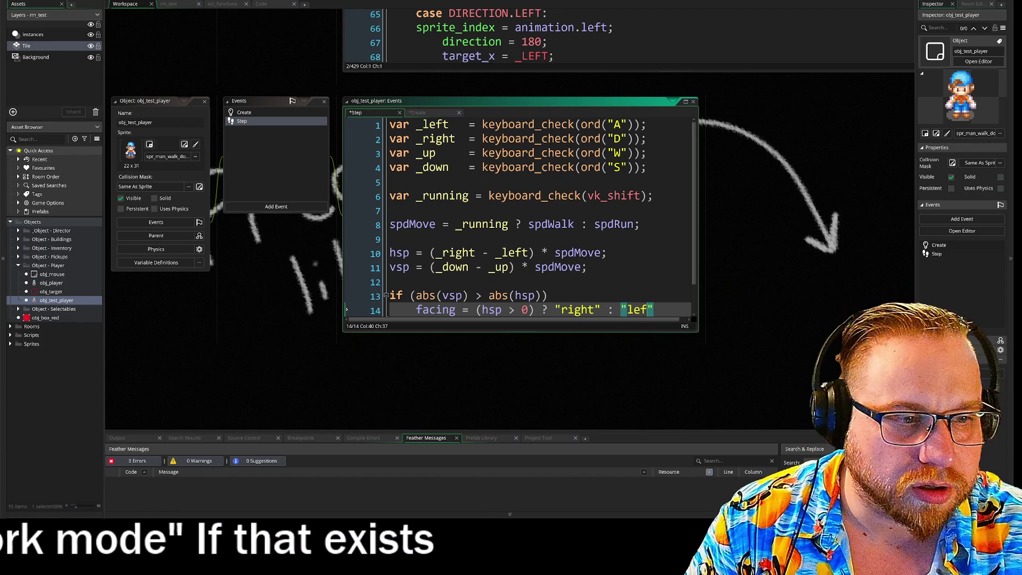
pyautogui.write('t')
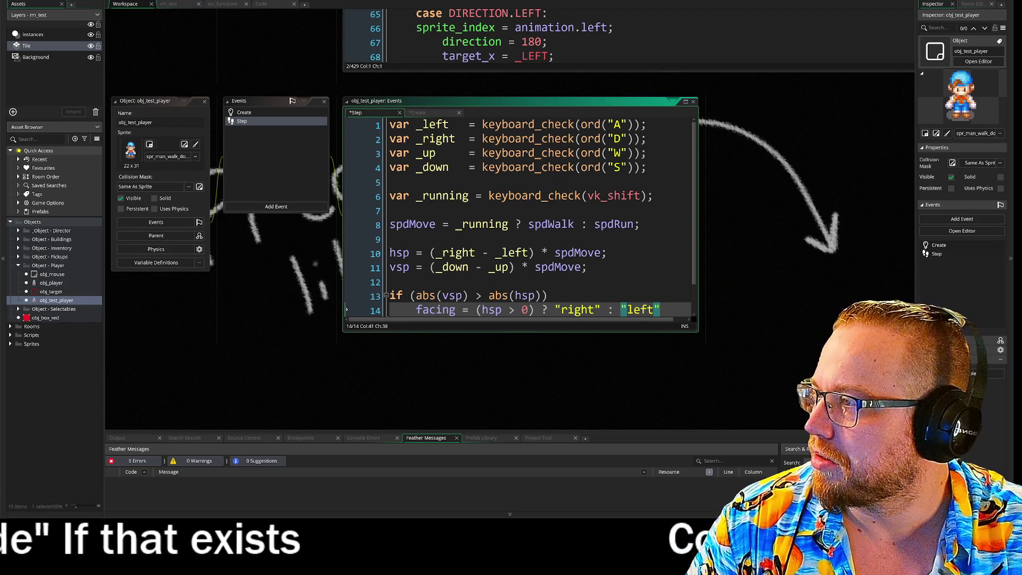
pyautogui.write('"')
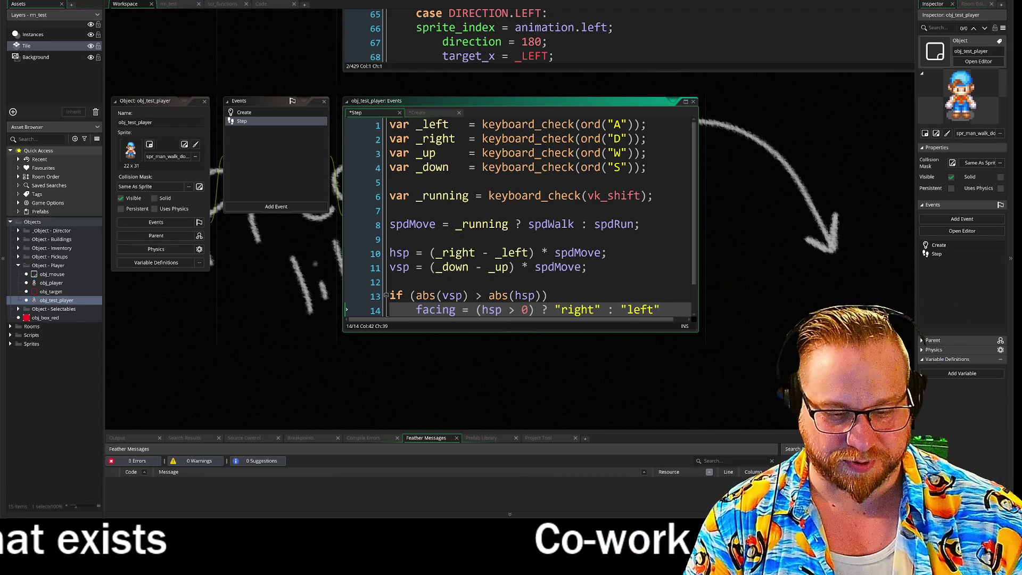
pyautogui.write(';')
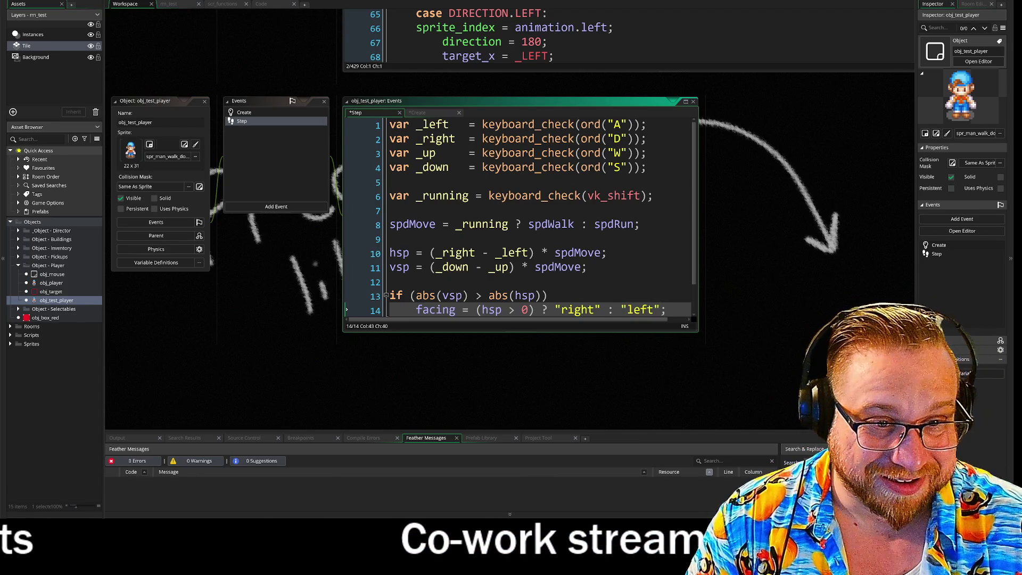
pyautogui.press('Return')
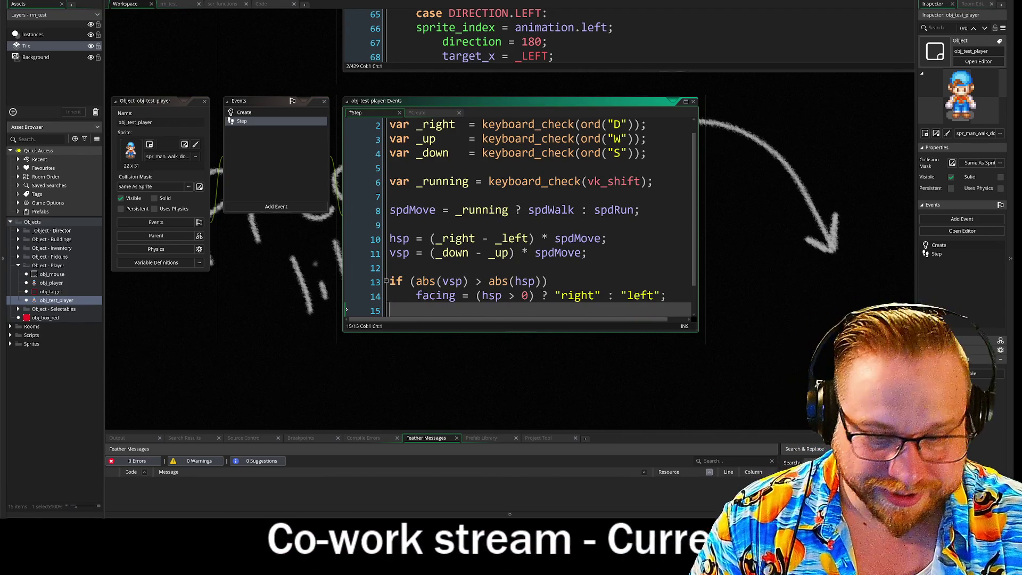
# - Add an else if line and paste an indented copy of the facing assignment beneath it
pyautogui.write('else if')
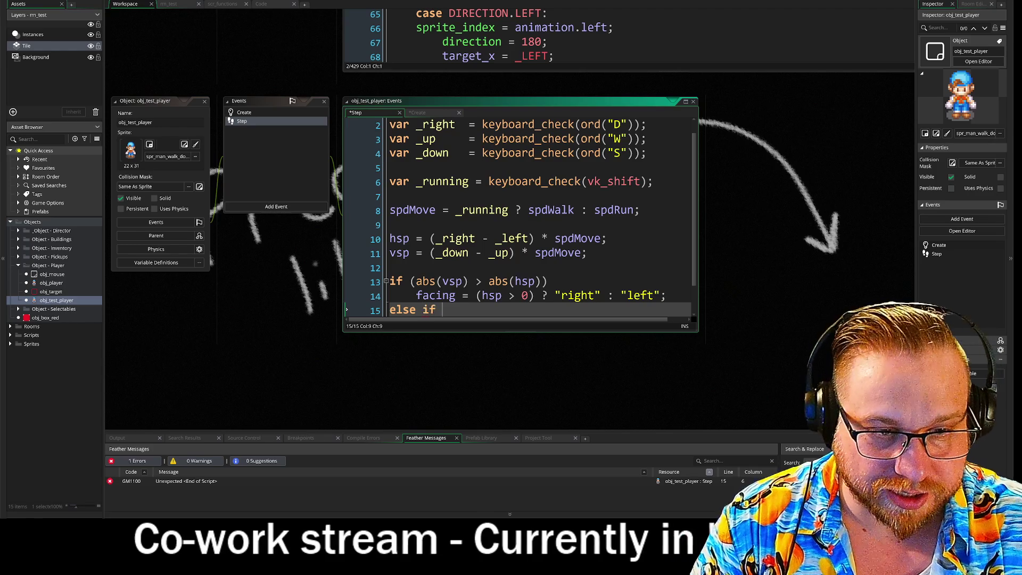
pyautogui.press('Return')
pyautogui.write('`fac')
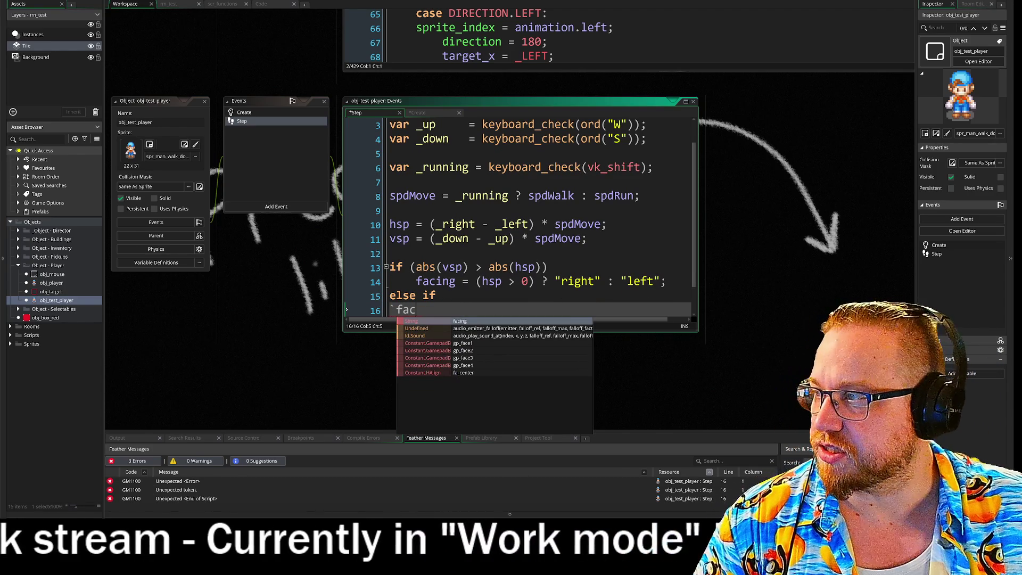
pyautogui.moveTo(667, 281)
pyautogui.mouseDown()
pyautogui.moveTo(416, 281)
pyautogui.moveTo(391, 310)
pyautogui.mouseUp()
pyautogui.hotkey('ctrl', 'c')
pyautogui.hotkey('ctrl', 'v')
pyautogui.click(391, 311)
pyautogui.press('Tab')
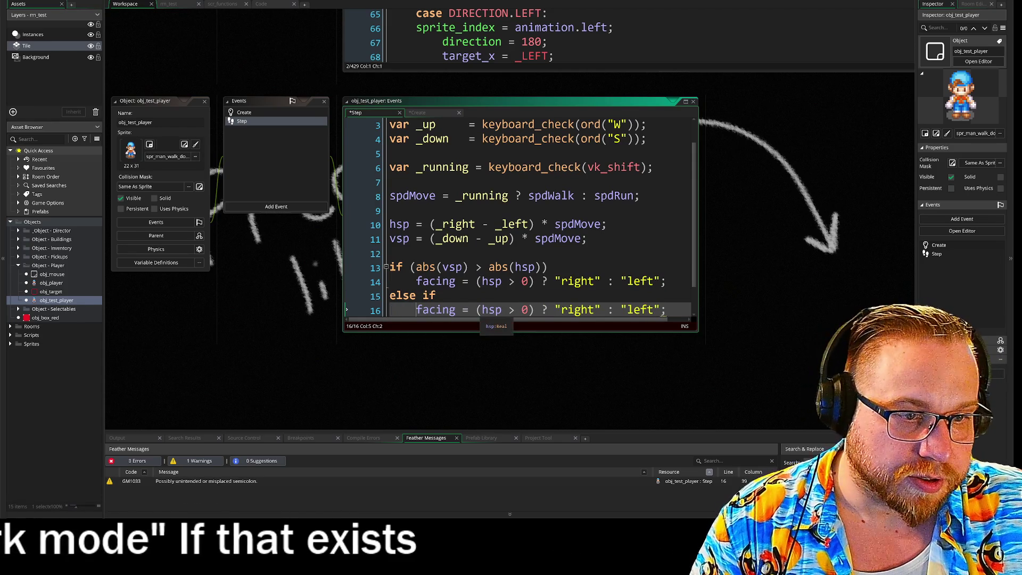
# - Edit the copied line to test vsp and choose "down" or "up"
pyautogui.click(490, 310)
pyautogui.press('BackSpace')
pyautogui.write('v')
pyautogui.click(509, 311)
pyautogui.press('Right')
pyautogui.press('Right')
pyautogui.press('Right')
pyautogui.press('BackSpace')
pyautogui.press('BackSpace')
pyautogui.press('BackSpace')
pyautogui.press('BackSpace')
pyautogui.press('BackSpace')
pyautogui.write('up')
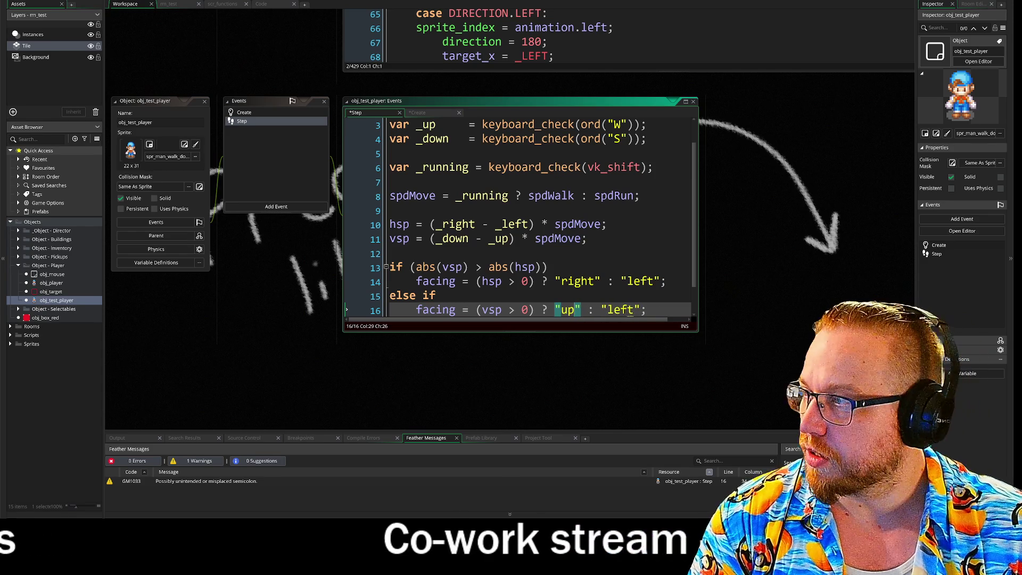
pyautogui.press('BackSpace')
pyautogui.press('BackSpace')
pyautogui.write('down')
pyautogui.press('Right')
pyautogui.press('Right')
pyautogui.press('Right')
pyautogui.press('Right')
pyautogui.press('Delete')
pyautogui.press('Delete')
pyautogui.press('Delete')
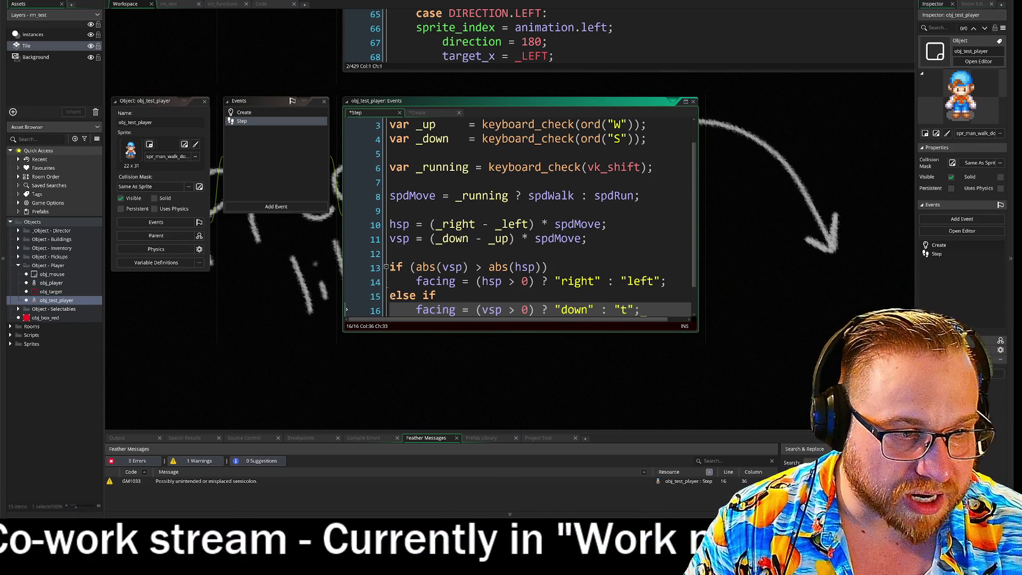
pyautogui.press('BackSpace')
pyautogui.write('up')
pyautogui.press('End')
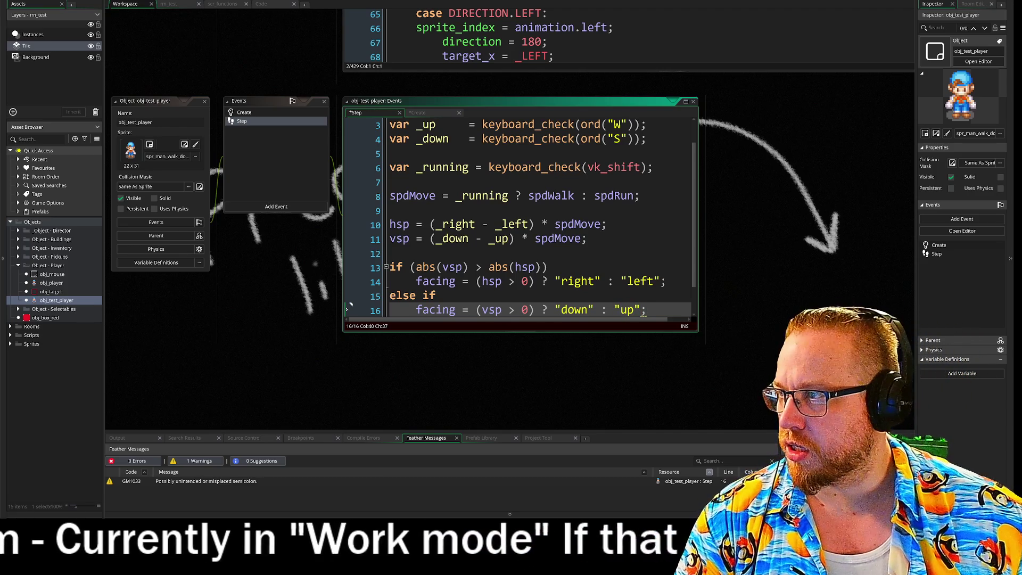
pyautogui.scroll(-1, 644, 298)
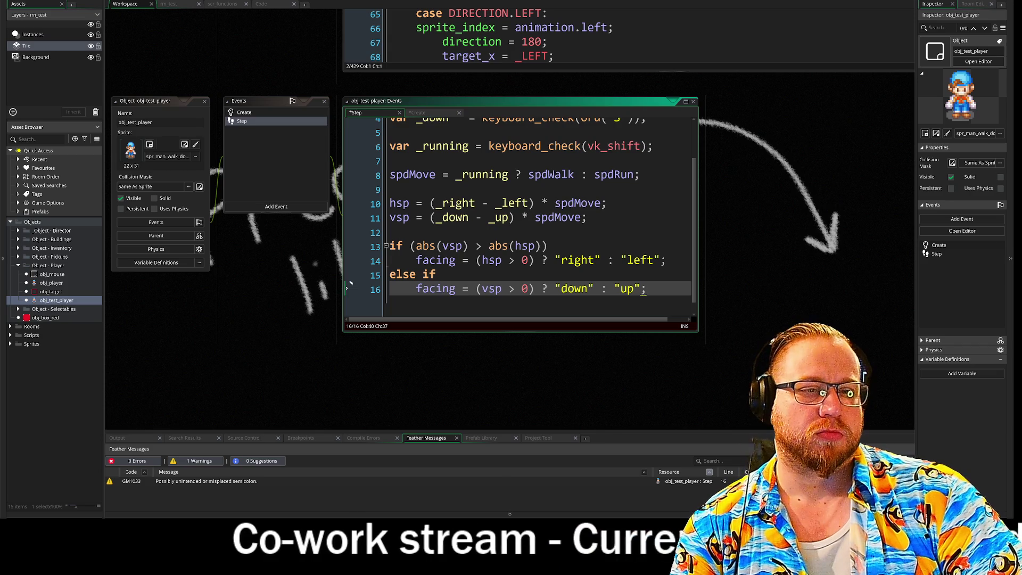
# - Retype the semicolon on line 16, add { after else if and a closing } below it
pyautogui.press('BackSpace')
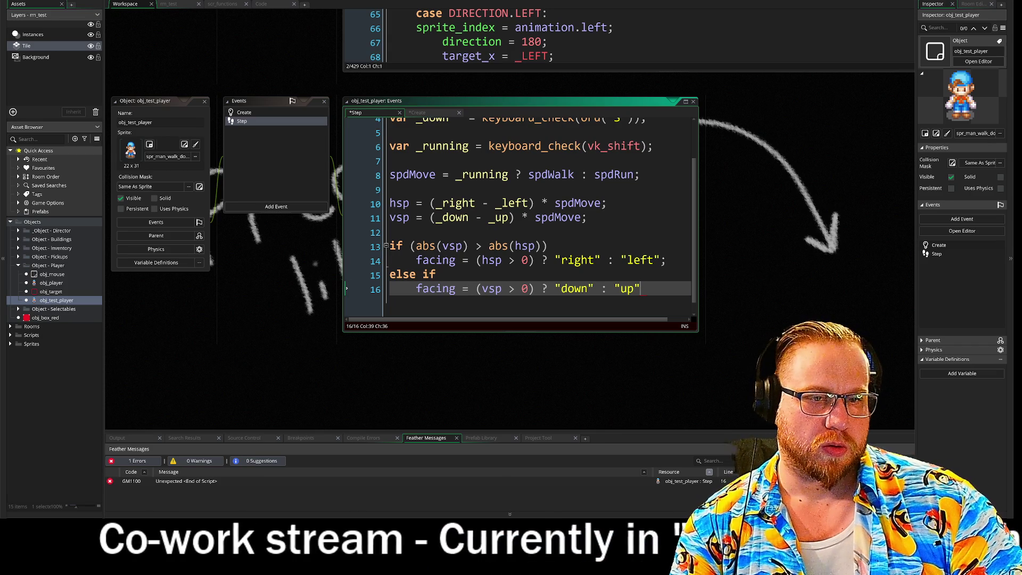
pyautogui.click(614, 289)
pyautogui.click(641, 289)
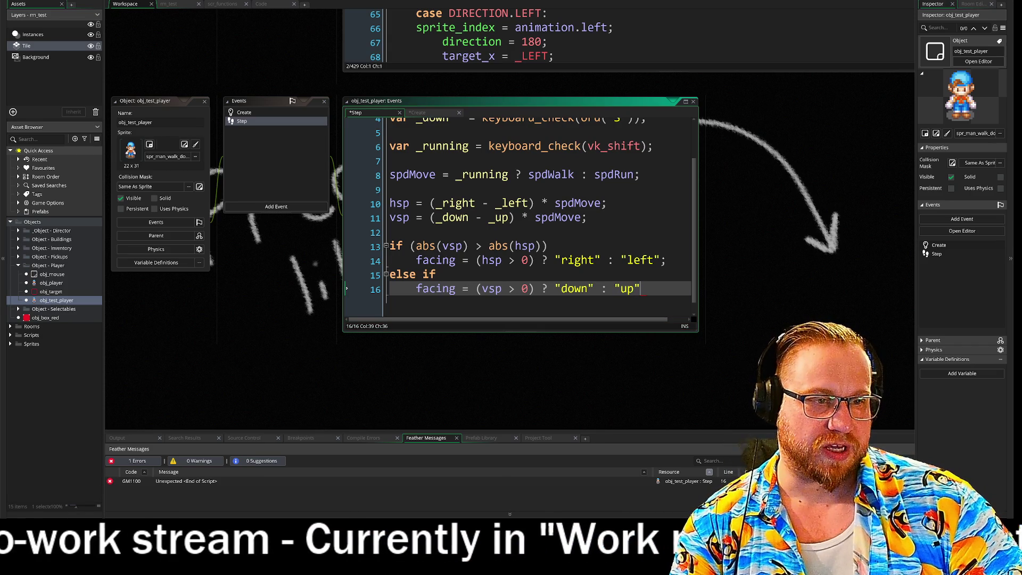
pyautogui.write(';')
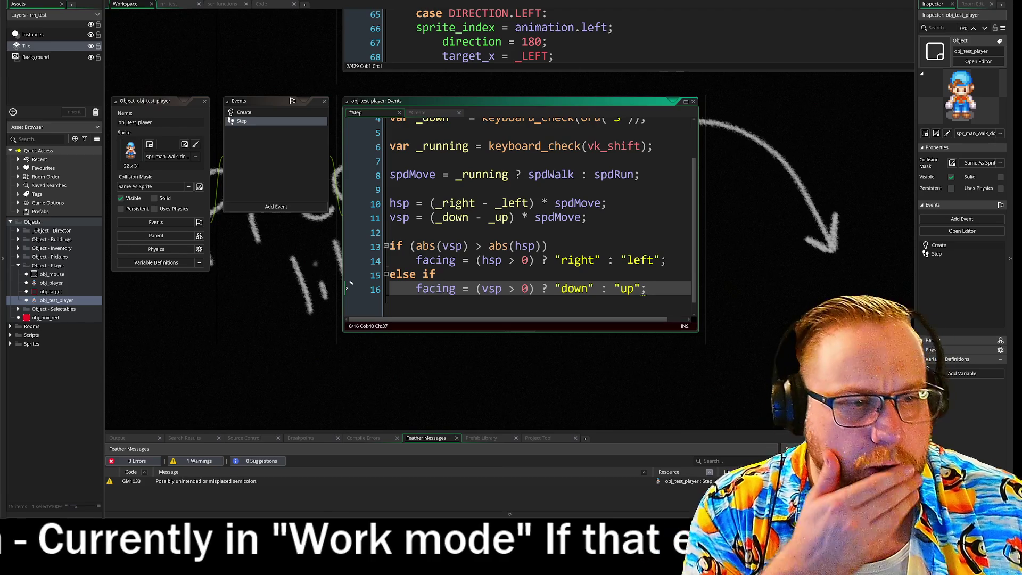
pyautogui.scroll(-1, 519, 213)
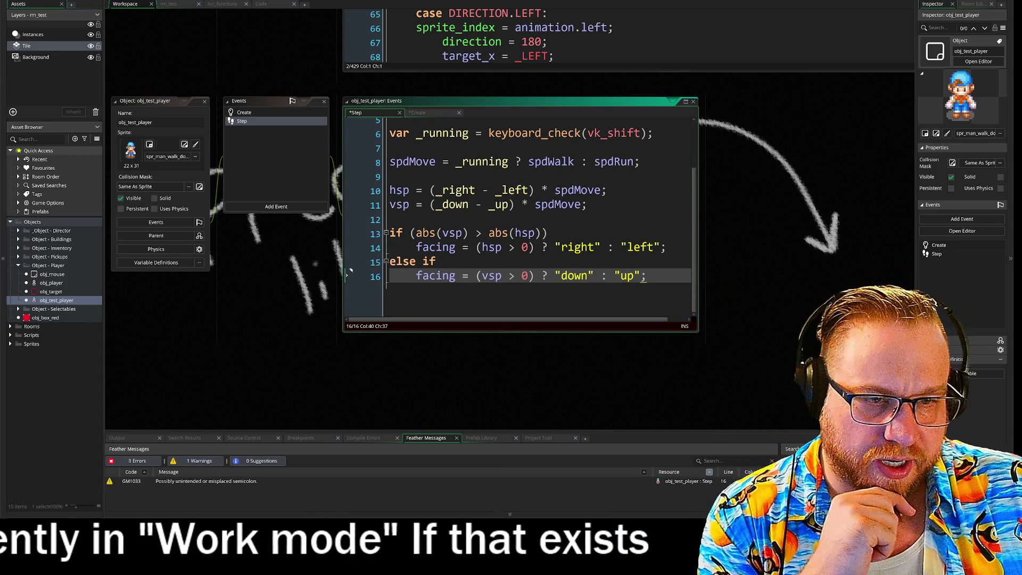
pyautogui.click(442, 261)
pyautogui.hotkey('ctrl', 'space')
pyautogui.write('{')
pyautogui.press('Down')
pyautogui.press('End')
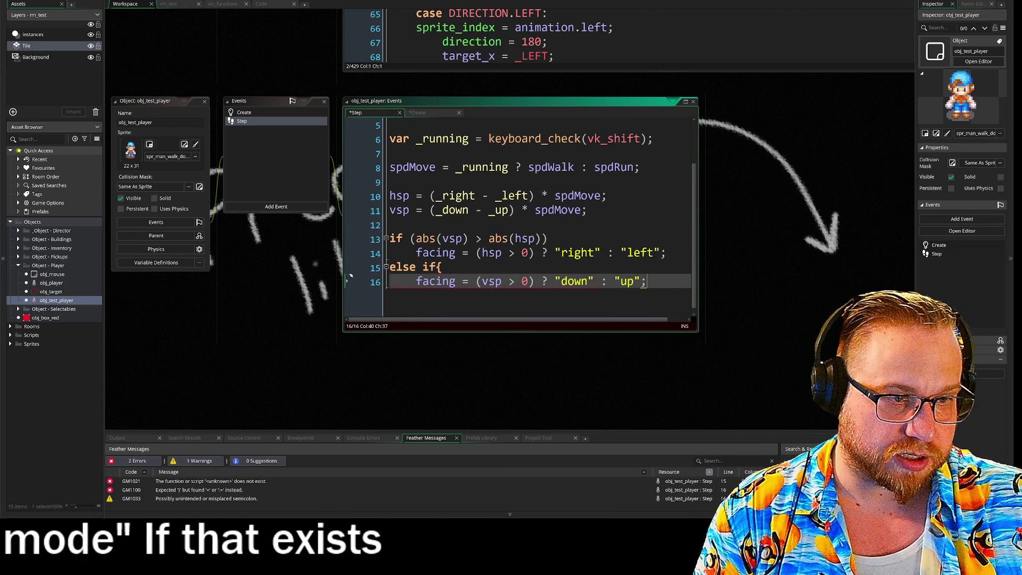
pyautogui.press('Return')
pyautogui.write('}')
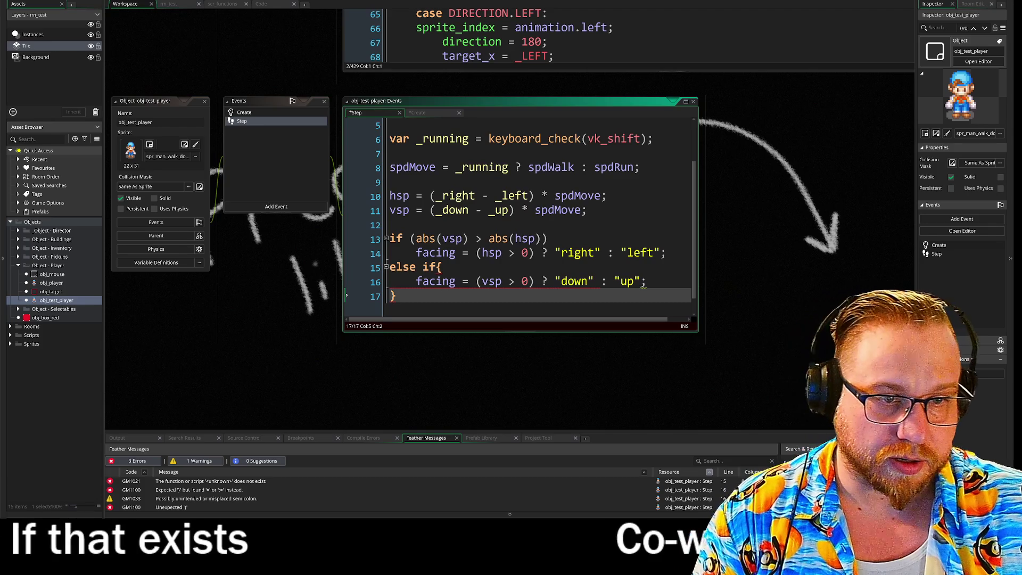
# - Add { after the if (abs(vsp) > abs(hsp)) condition and a closing } after the first facing line
pyautogui.click(548, 238)
pyautogui.write('{')
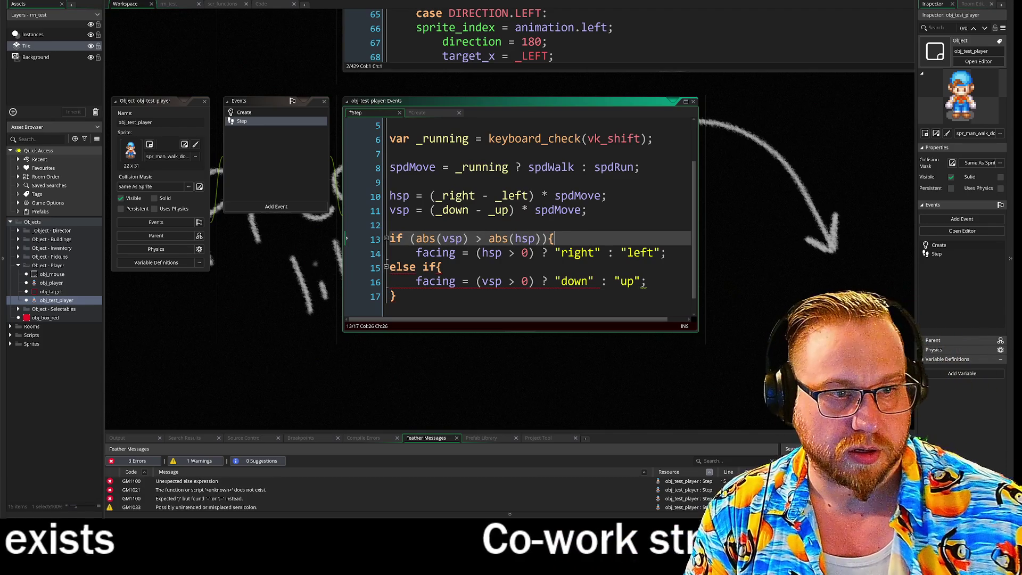
pyautogui.click(667, 253)
pyautogui.write('}')
pyautogui.press('Return')
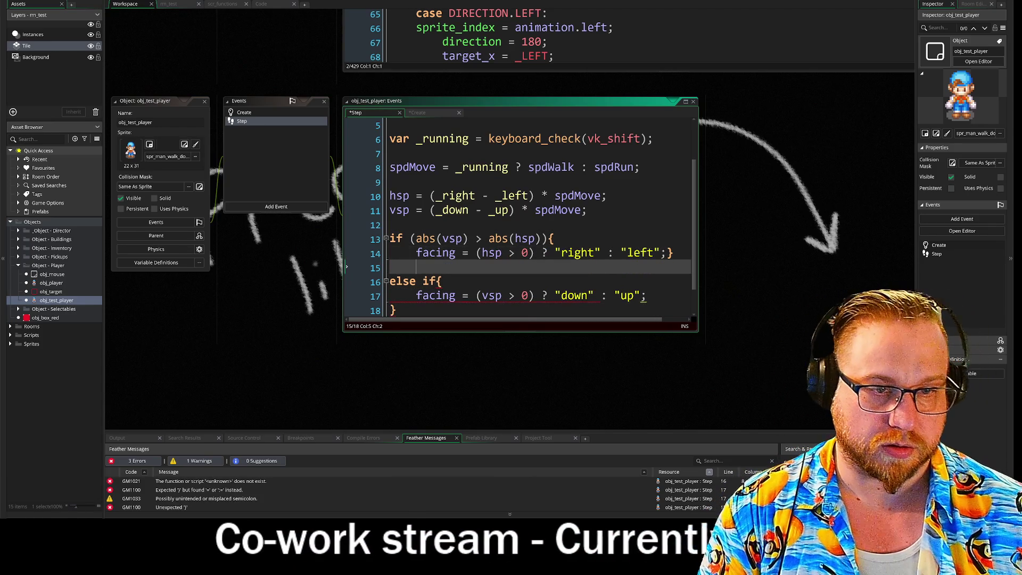
pyautogui.press('Up')
pyautogui.press('End')
pyautogui.press('BackSpace')
pyautogui.press('Down')
pyautogui.write('}')
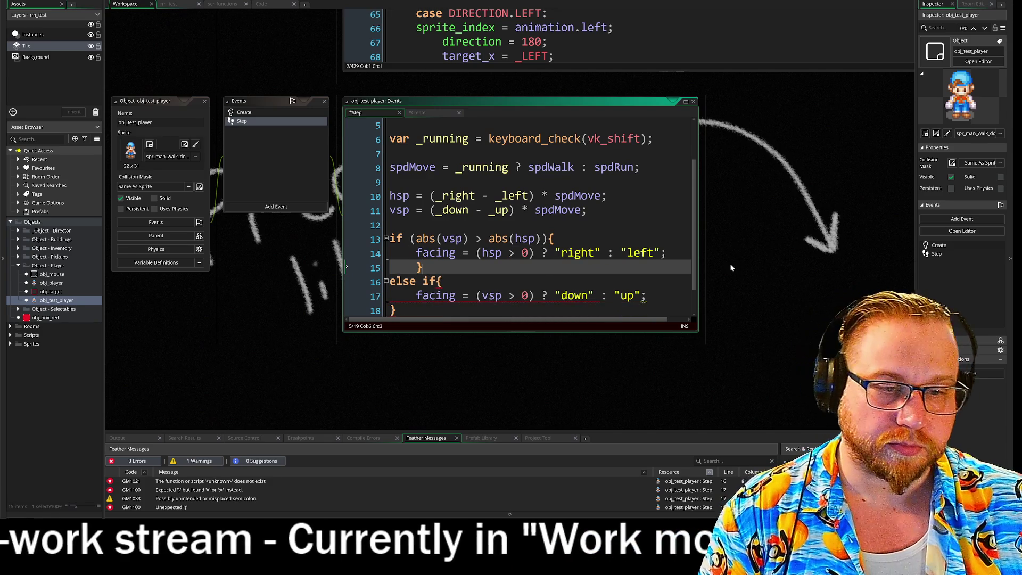
pyautogui.scroll(-1, 519, 218)
pyautogui.moveTo(643, 267)
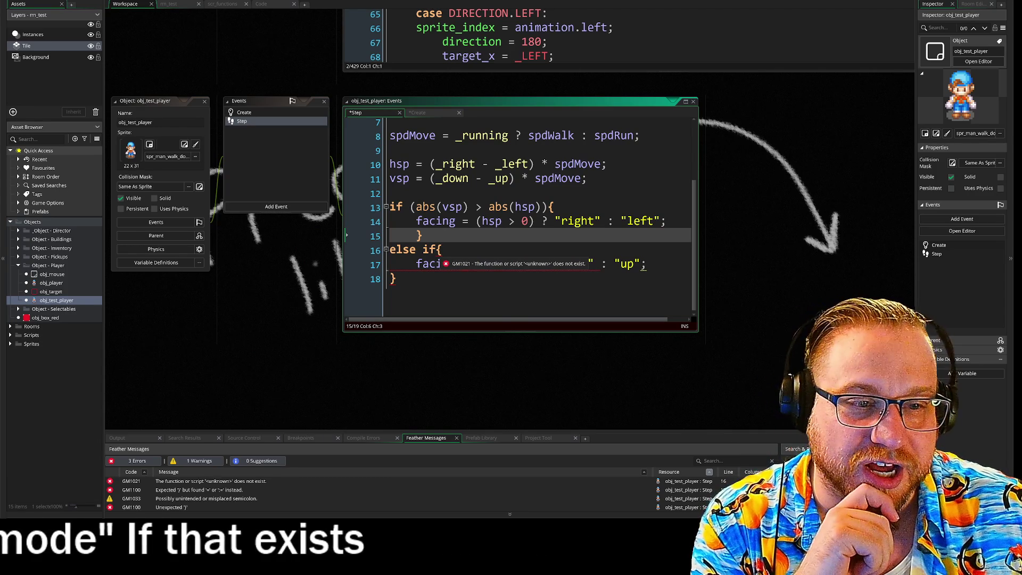
# - Give the else if the condition (vsp != 0) directly before its opening brace
pyautogui.click(435, 252)
pyautogui.write('()')
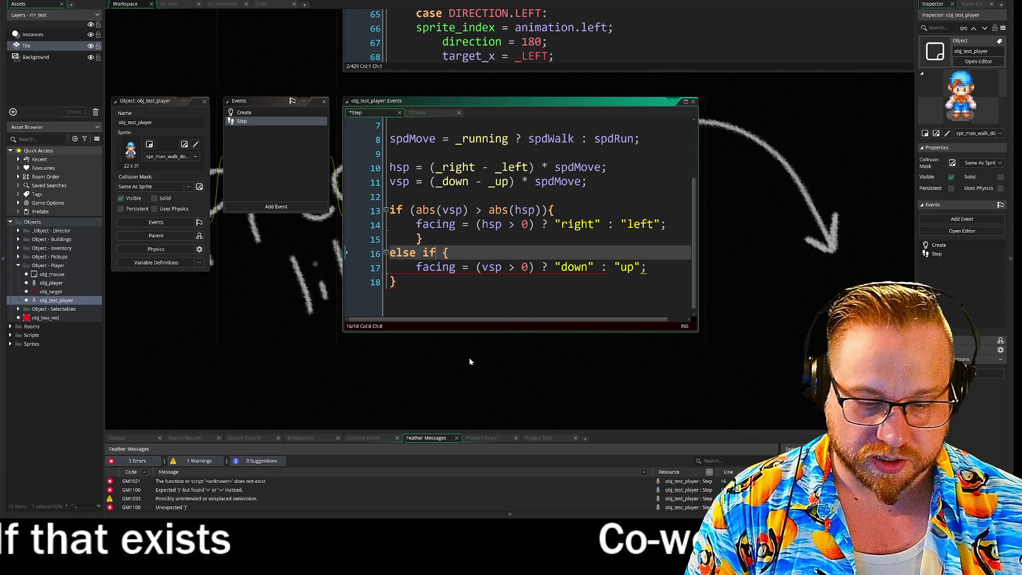
pyautogui.press('Left')
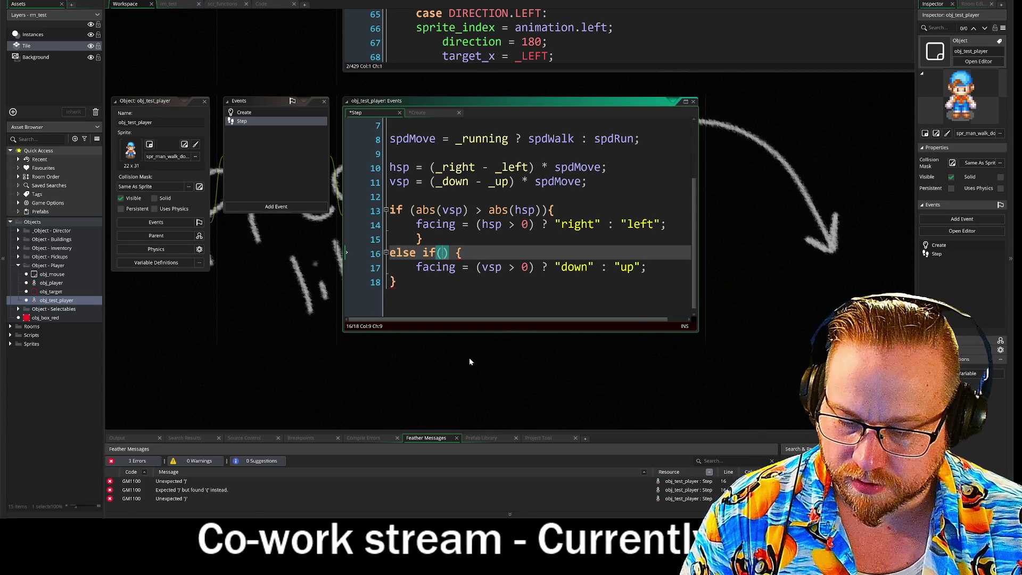
pyautogui.write('vsp ')
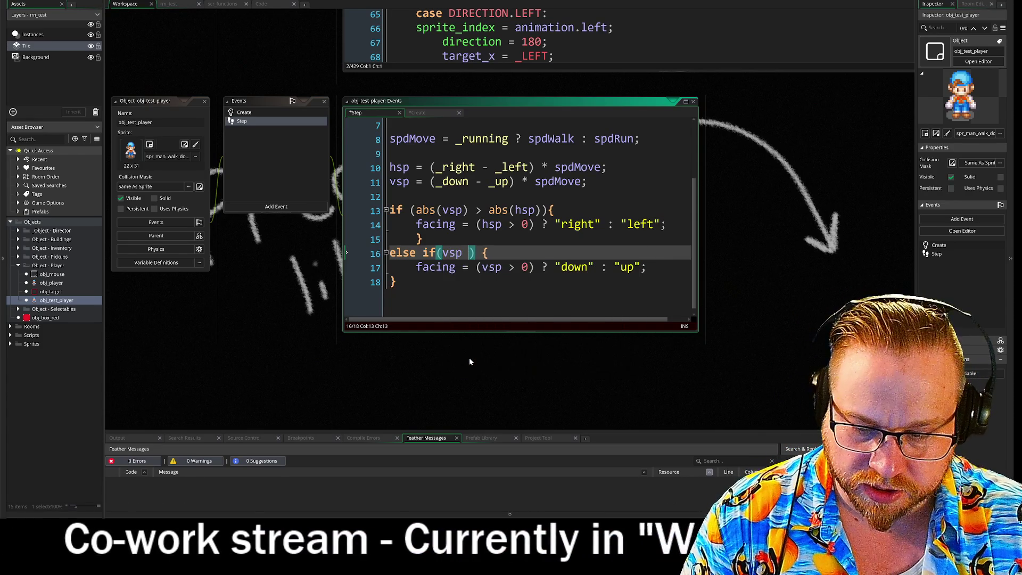
pyautogui.write('!0')
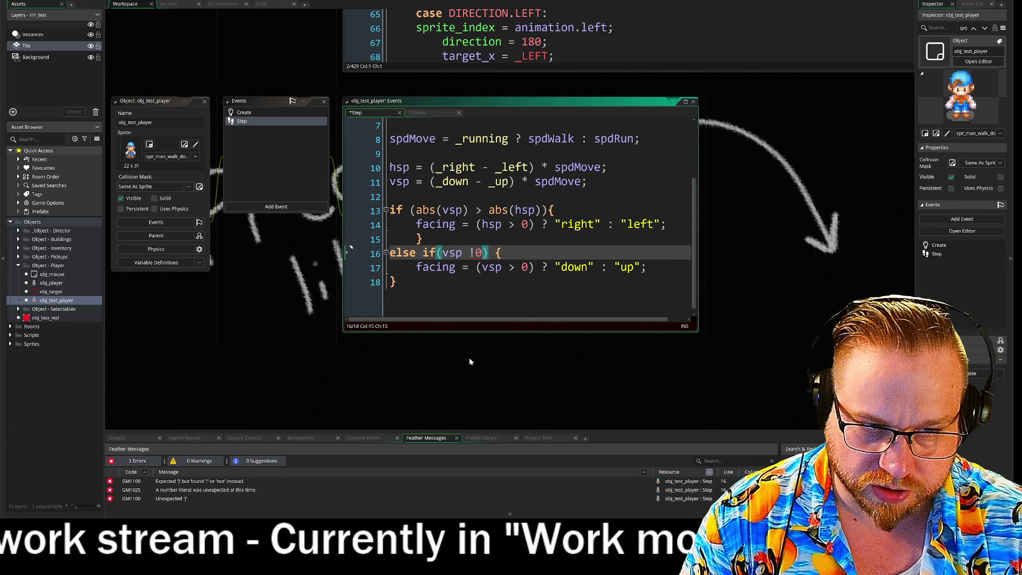
pyautogui.press('Left')
pyautogui.write('=')
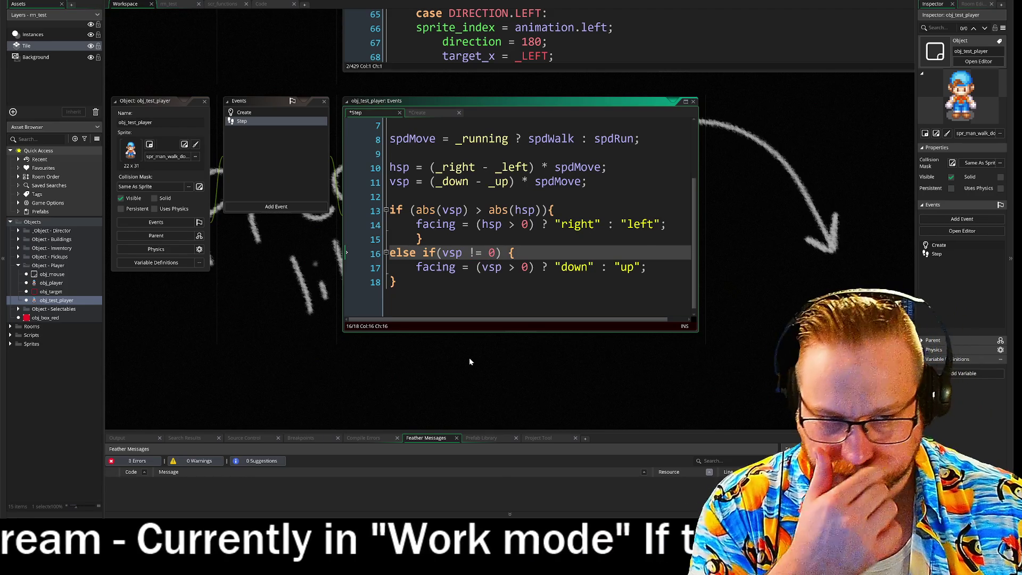
pyautogui.press('Right')
pyautogui.press('Right')
pyautogui.press('Right')
pyautogui.press('BackSpace')
pyautogui.press('Down')
pyautogui.press('Down')
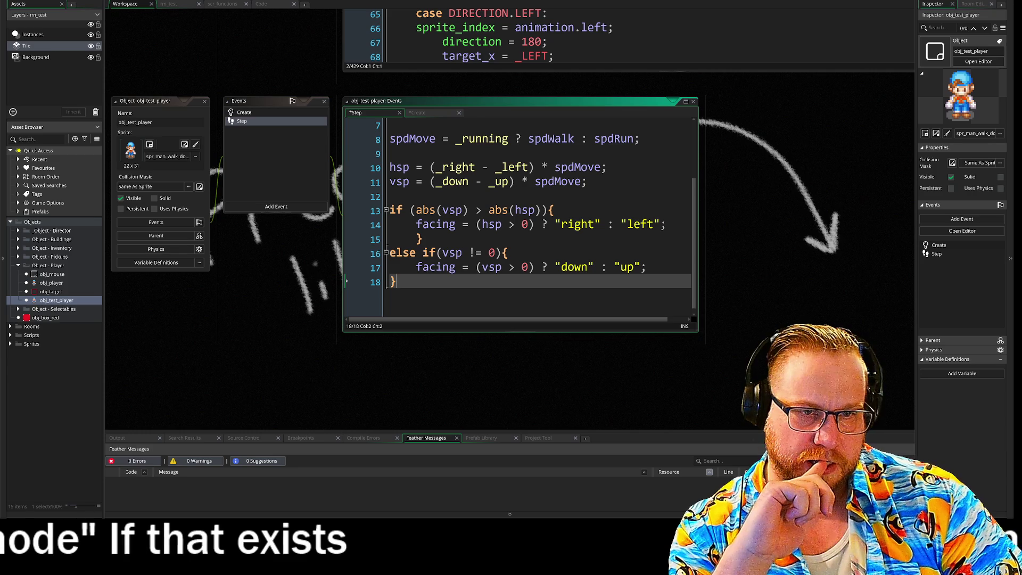
# - Join each closing brace onto the end of its facing line
pyautogui.click(415, 239)
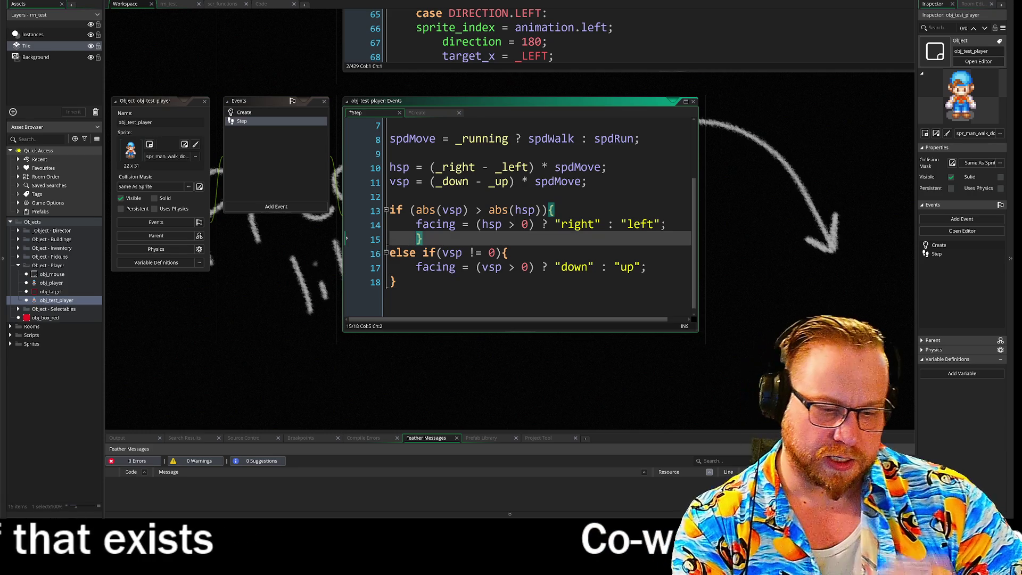
pyautogui.press('BackSpace')
pyautogui.press('BackSpace')
pyautogui.press('BackSpace')
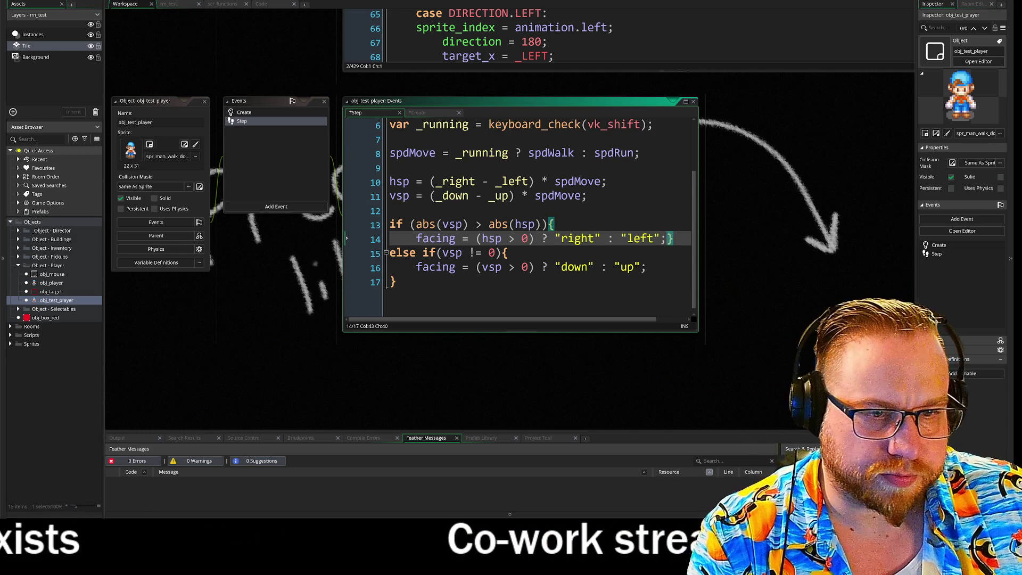
pyautogui.click(390, 282)
pyautogui.press('BackSpace')
pyautogui.click(474, 281)
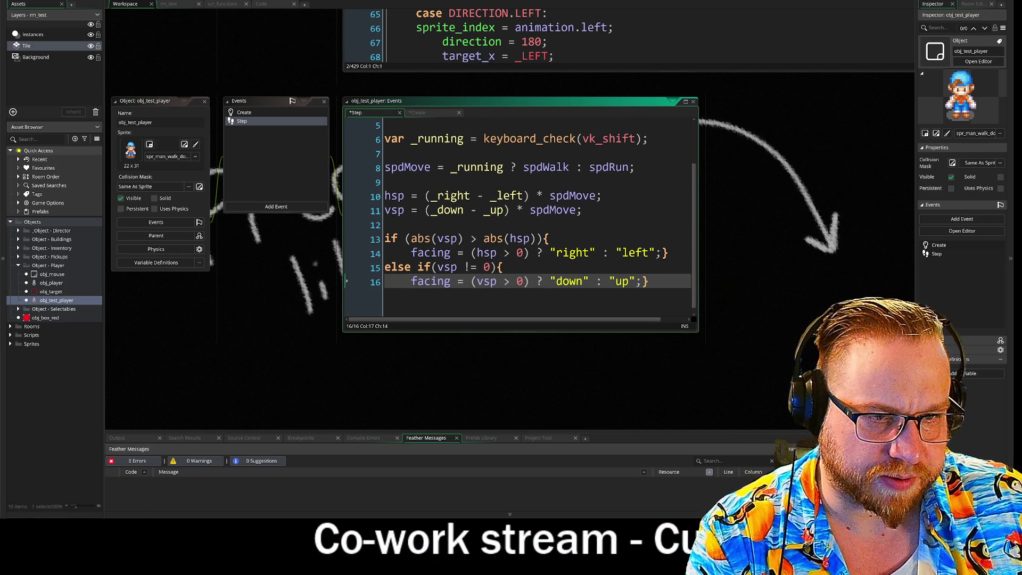
pyautogui.click(575, 281)
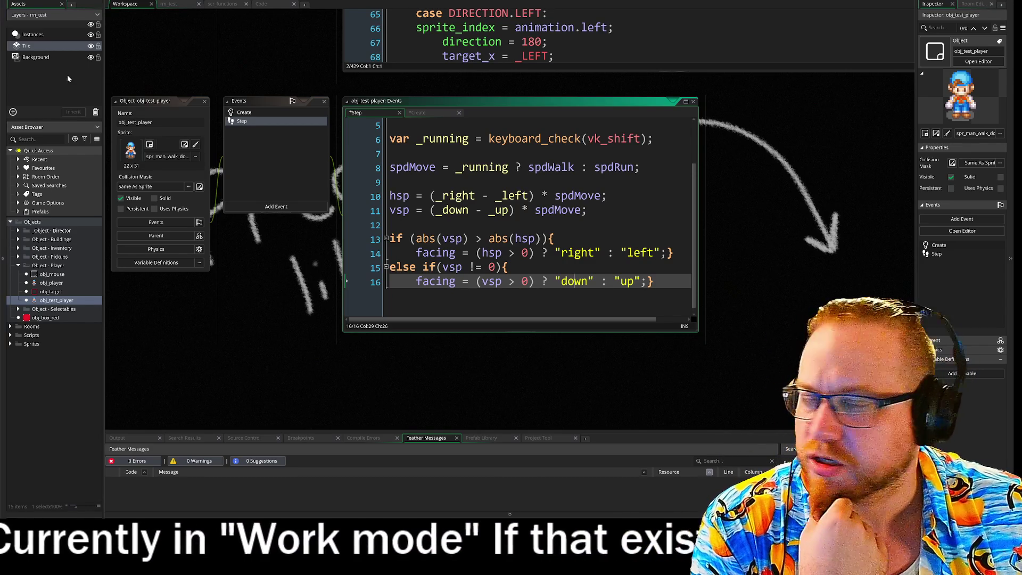
pyautogui.click(426, 225)
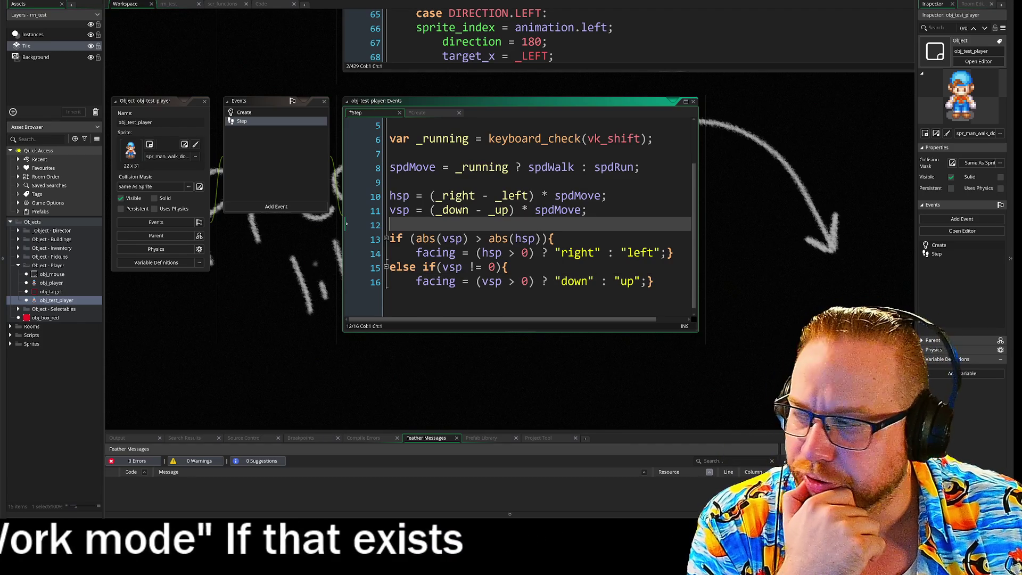
pyautogui.click(658, 282)
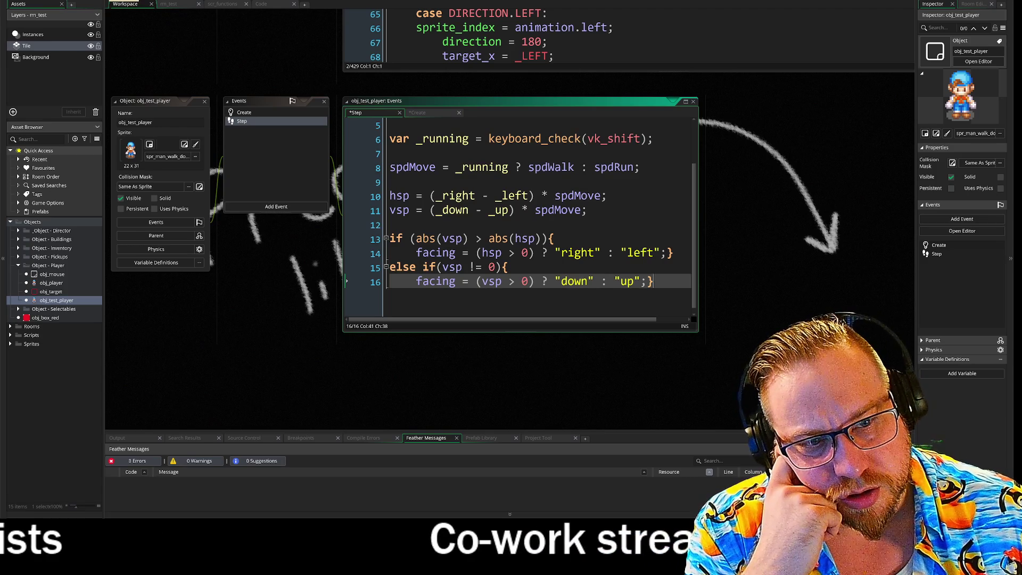
pyautogui.click(250, 113)
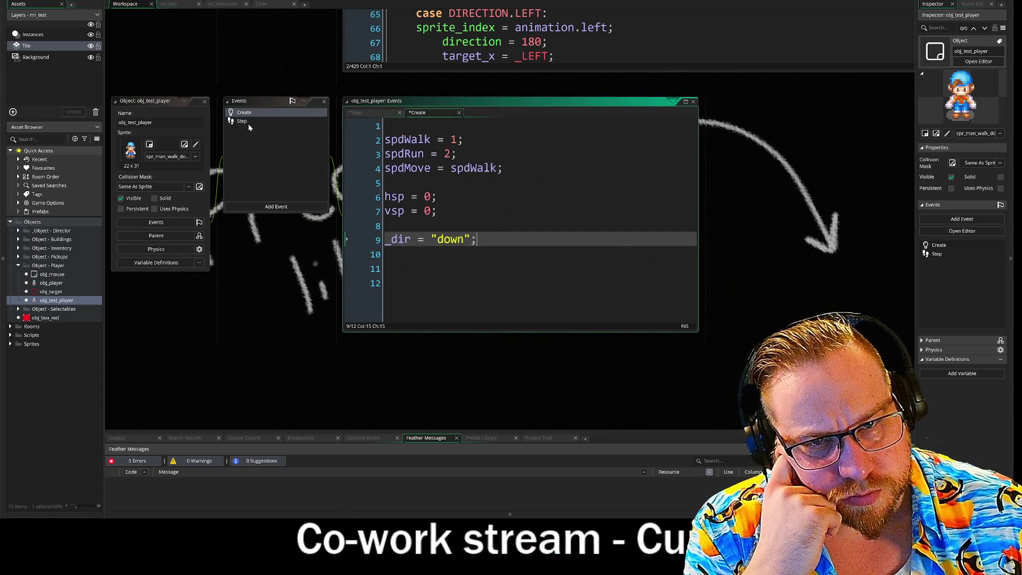
pyautogui.click(248, 123)
pyautogui.press('F5')
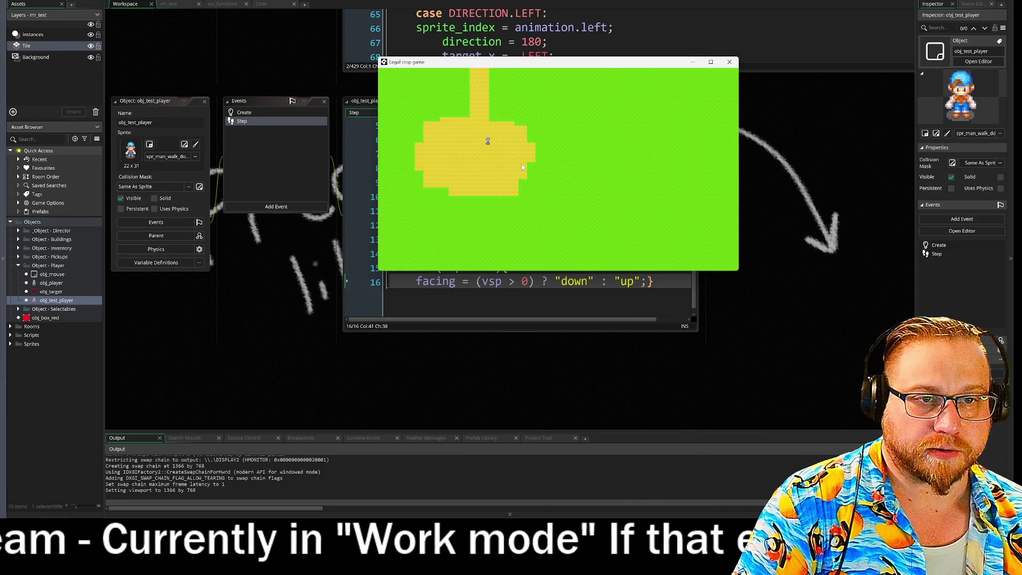
# - Close the running Legal crop game window after testing the player's movement
pyautogui.click(729, 62)
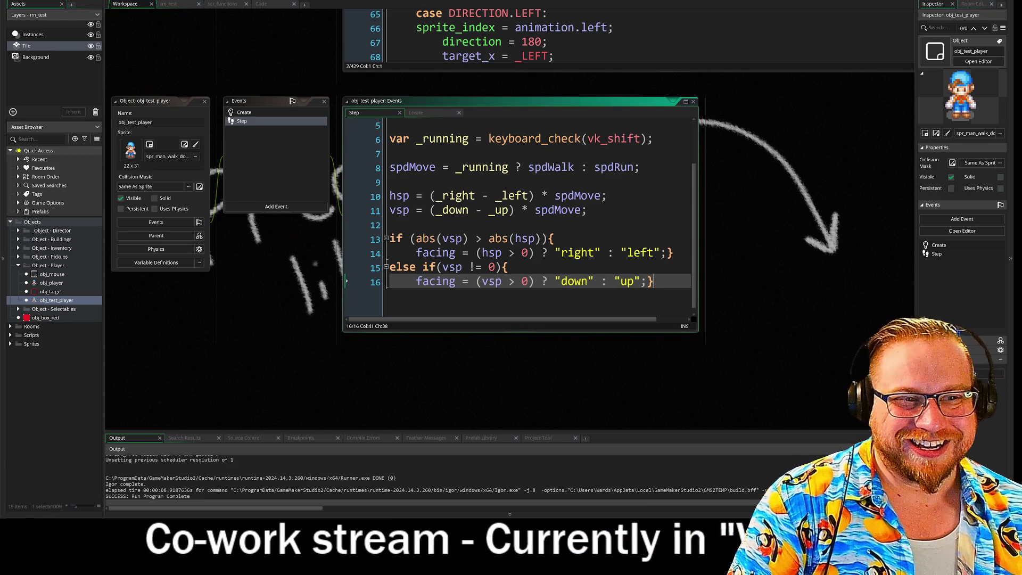
# - Below the facing code, write the condition if !place_meeting(x+hsp, y, spdMove)
pyautogui.press('Return')
pyautogui.press('Return')
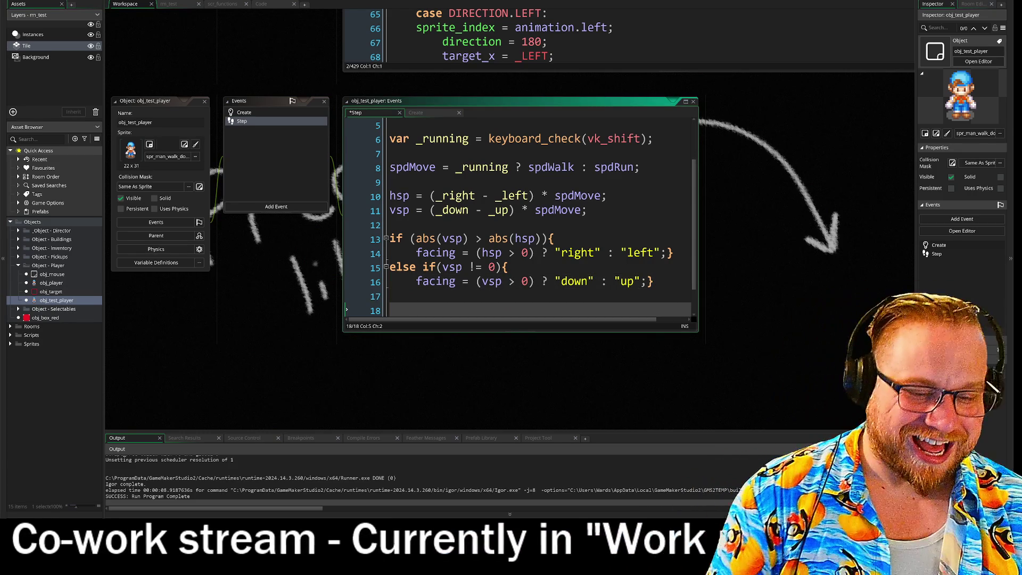
pyautogui.scroll(-1, 520, 217)
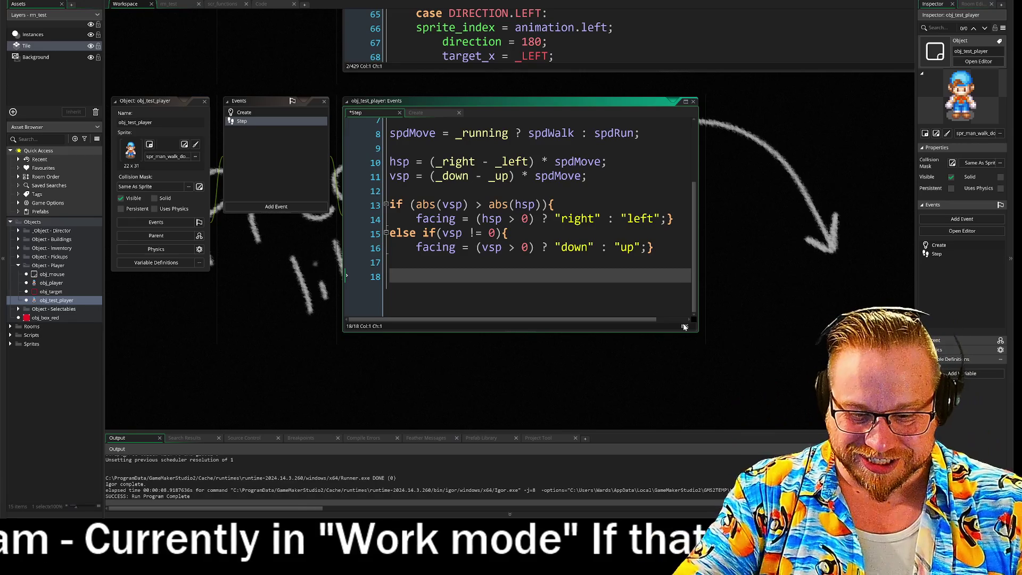
pyautogui.write('if ')
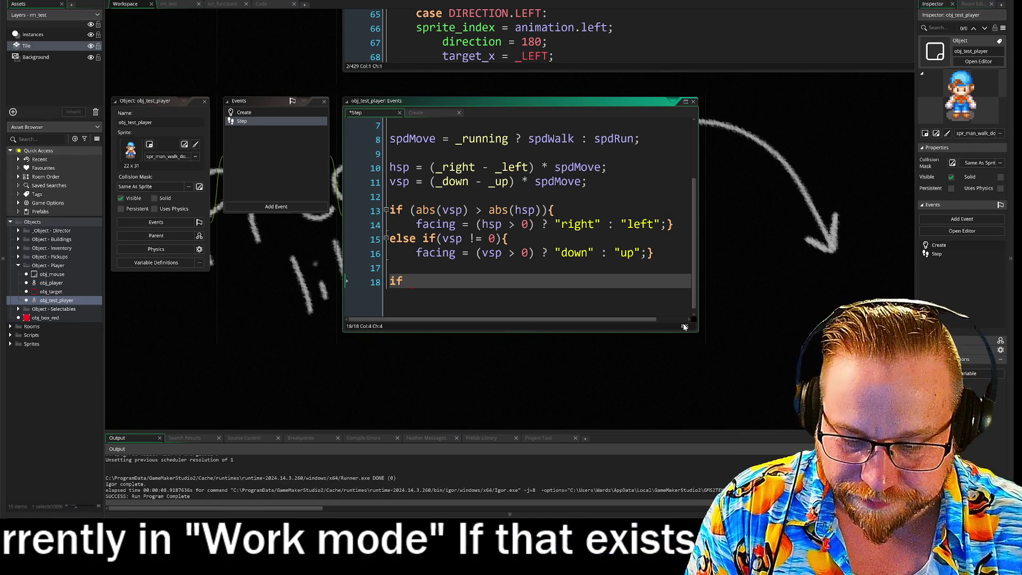
pyautogui.write('!p')
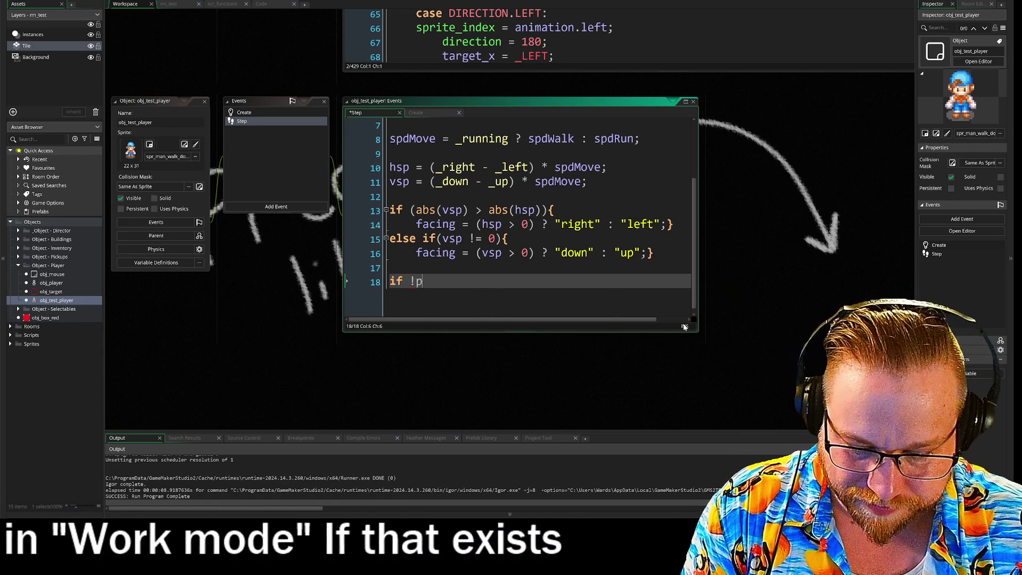
pyautogui.write('lace_m')
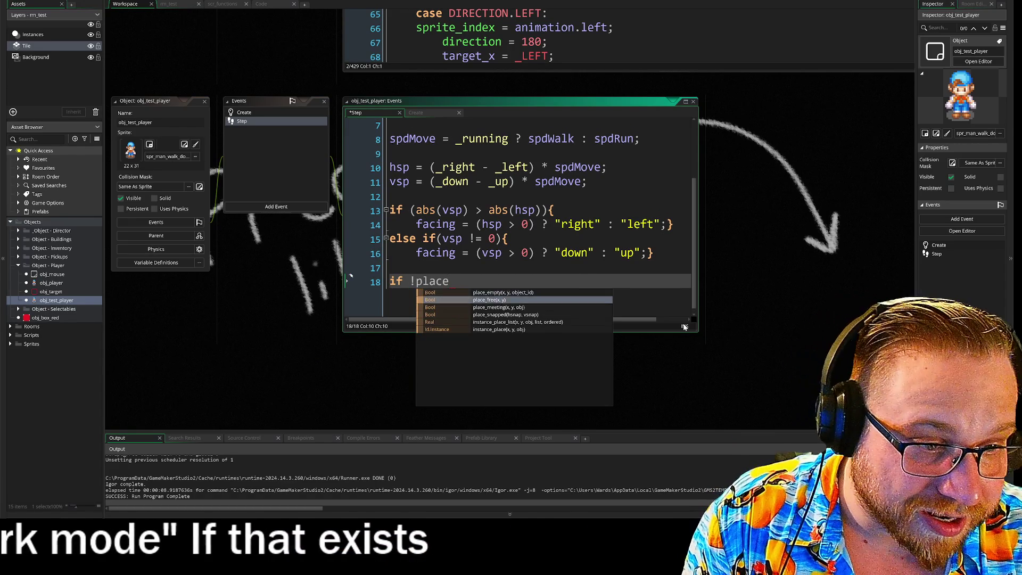
pyautogui.press('Return')
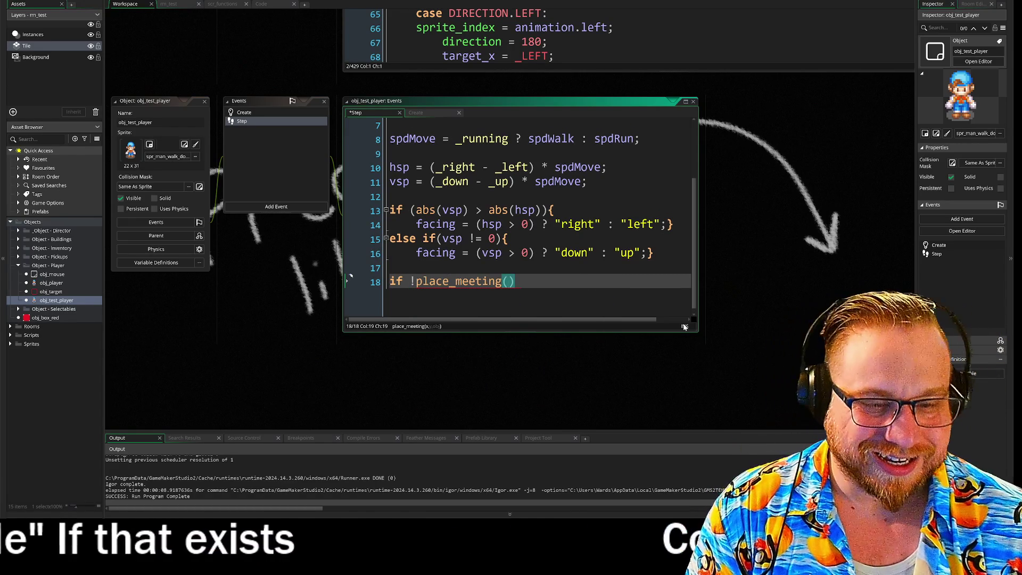
pyautogui.write('x, ')
pyautogui.write('y, ')
pyautogui.write('m')
pyautogui.write('ov')
pyautogui.press('BackSpace')
pyautogui.press('BackSpace')
pyautogui.press('BackSpace')
pyautogui.write('spd')
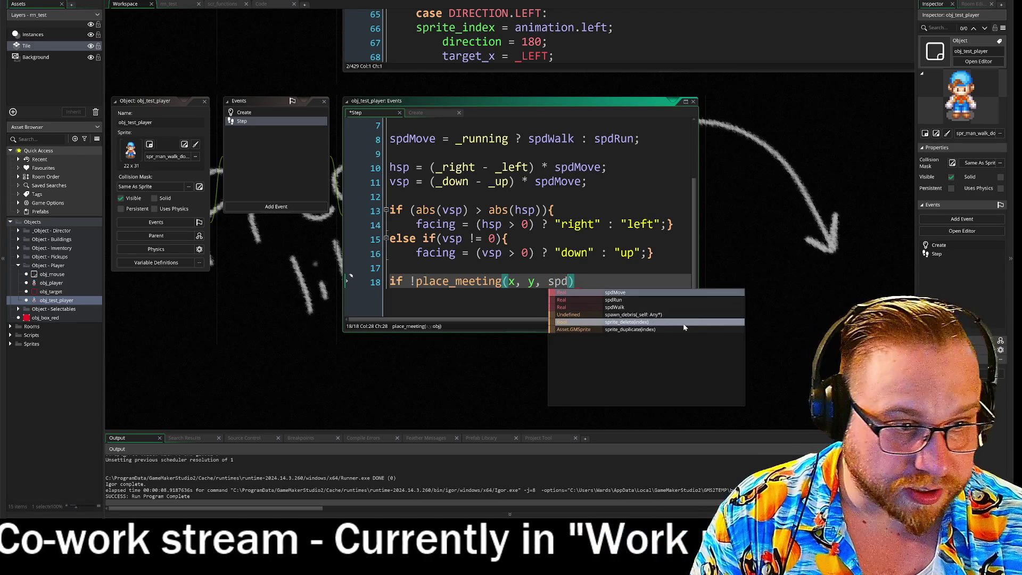
pyautogui.press('Return')
pyautogui.press('Left')
pyautogui.press('Left')
pyautogui.press('Left')
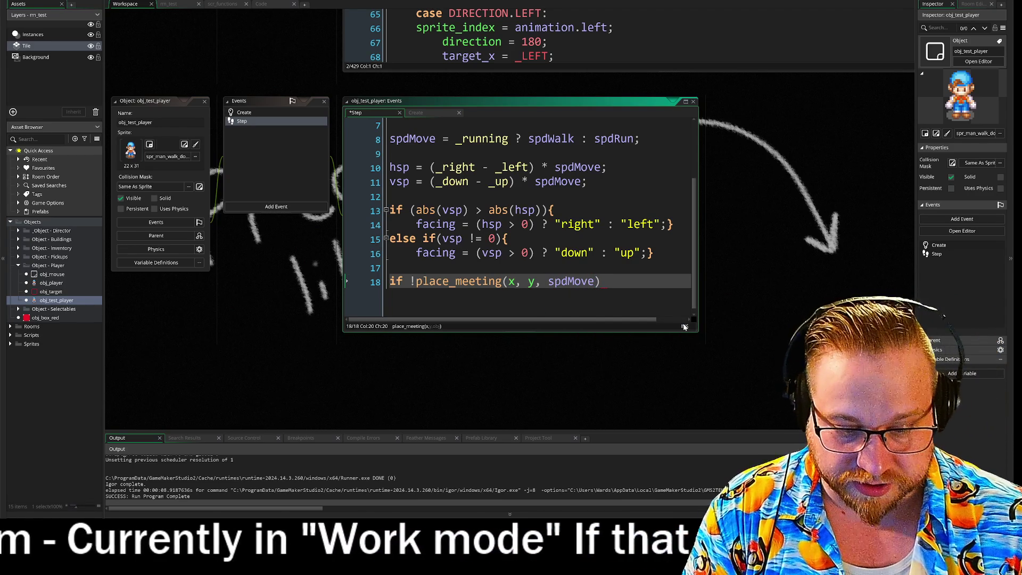
pyautogui.write('+')
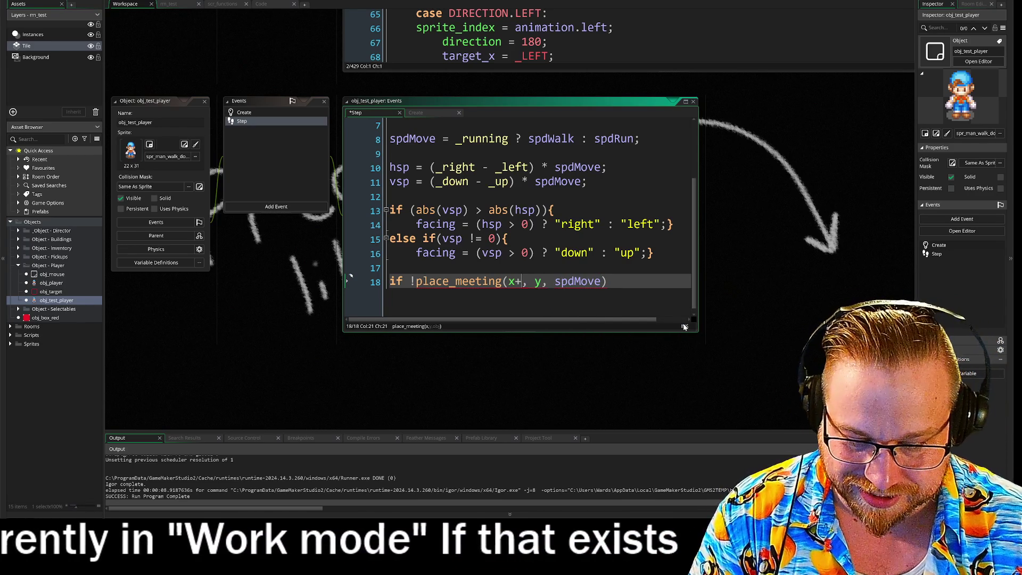
pyautogui.write('hs')
pyautogui.press('Return')
pyautogui.press('End')
# - Add a { x += hsp; } block under it with the opening brace on the if line, and select lines 18–20
pyautogui.press('Return')
pyautogui.write('{')
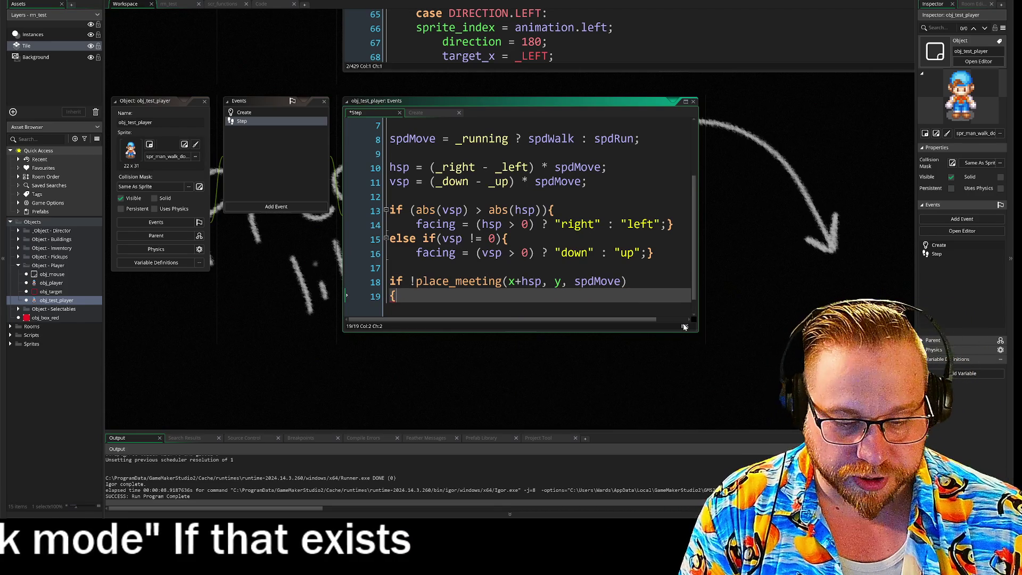
pyautogui.press('Return')
pyautogui.scroll(-1, 519, 217)
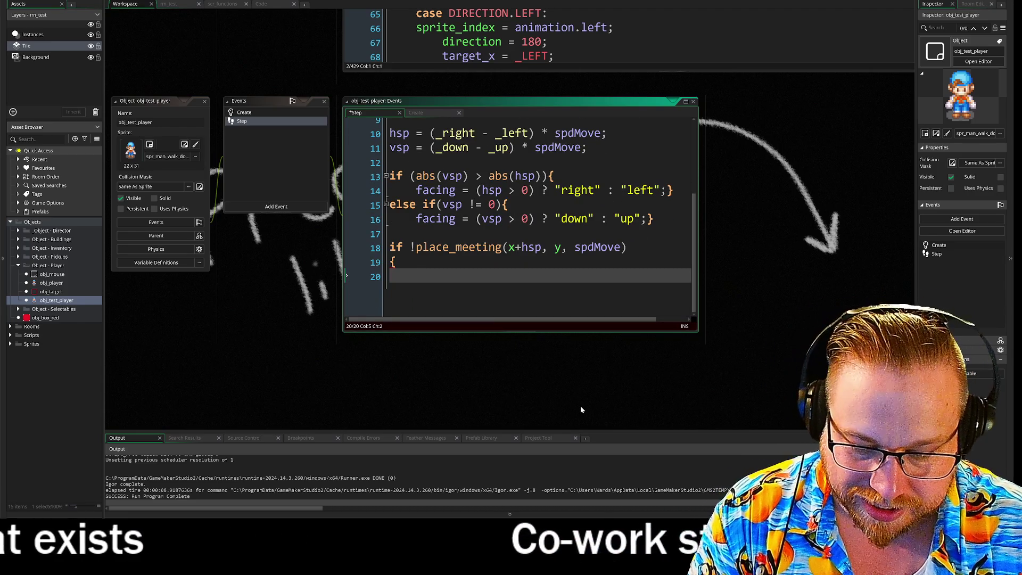
pyautogui.write('x +')
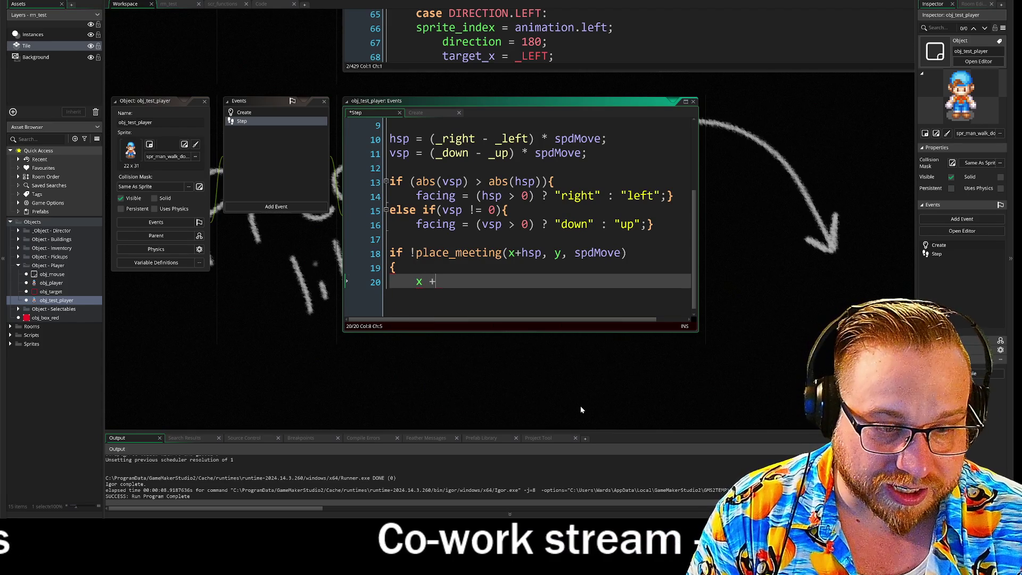
pyautogui.write('= hsp')
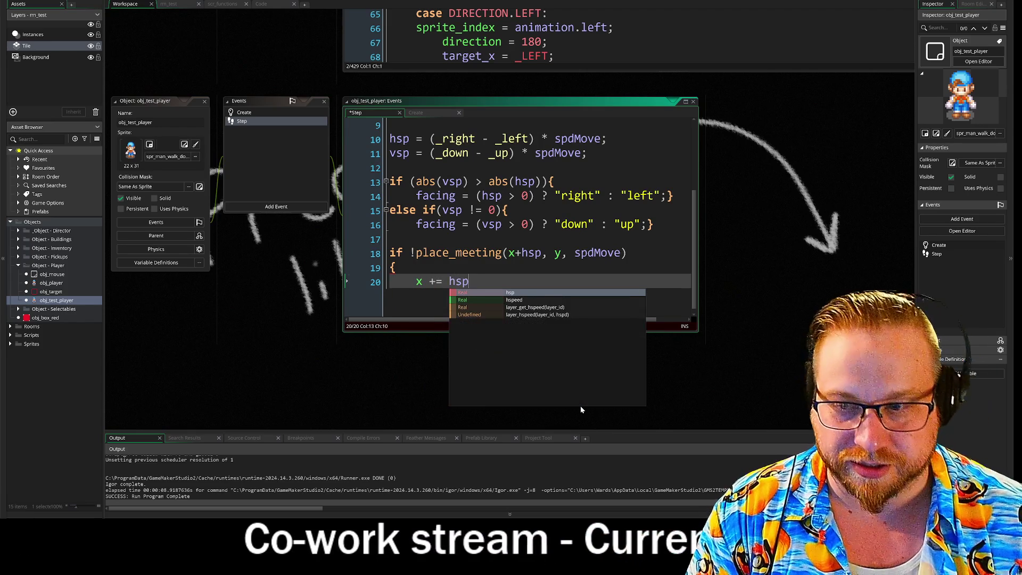
pyautogui.press('Escape')
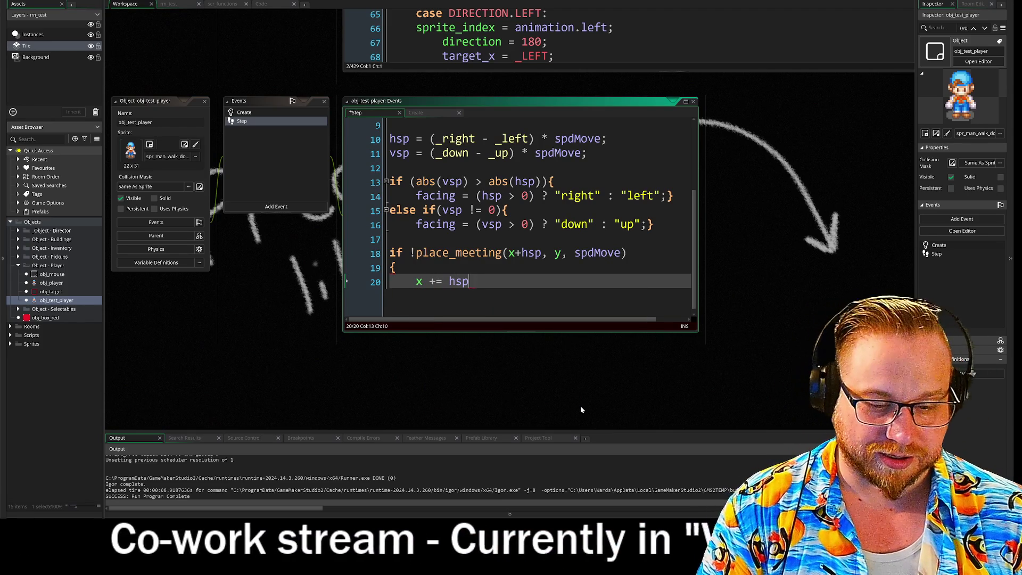
pyautogui.write(';')
pyautogui.press('Return')
pyautogui.write('}')
pyautogui.press('Return')
pyautogui.press('Return')
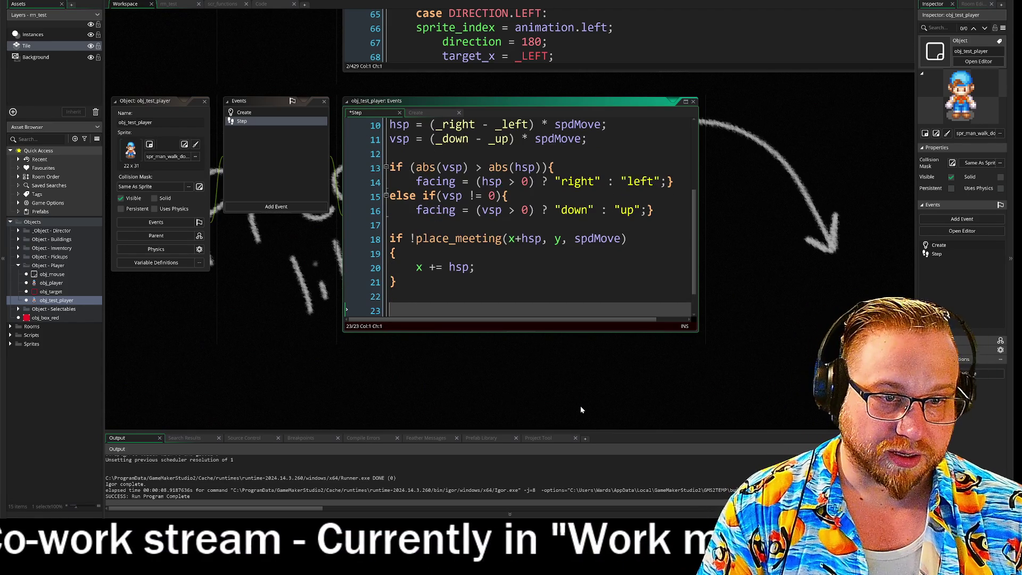
pyautogui.press('Up')
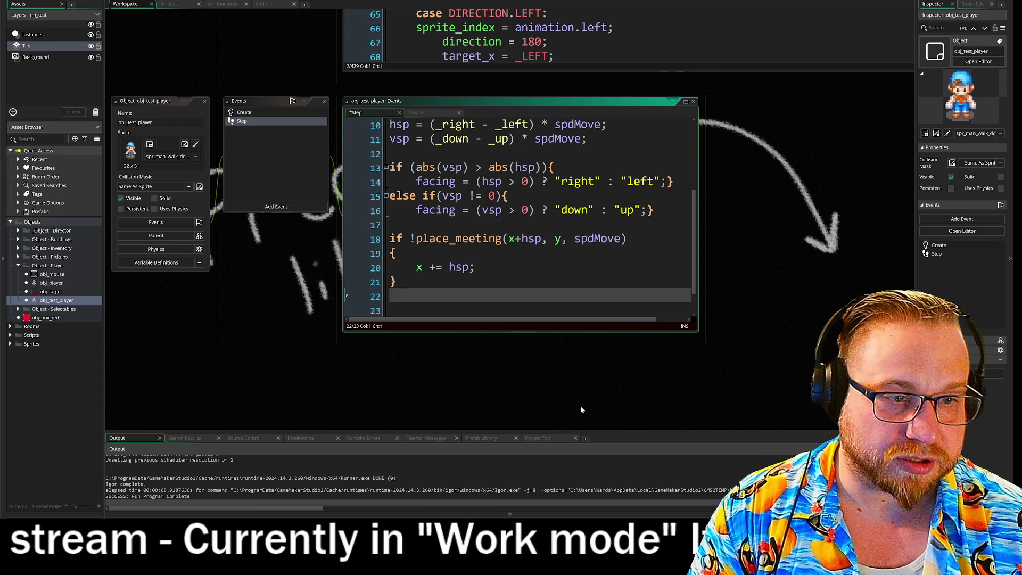
pyautogui.click(390, 254)
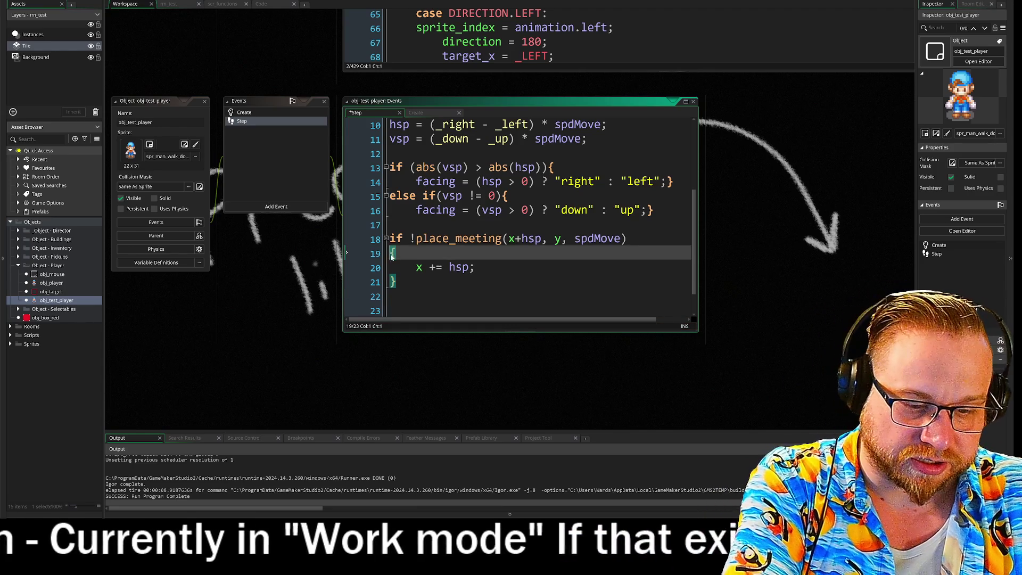
pyautogui.press('BackSpace')
pyautogui.click(391, 267)
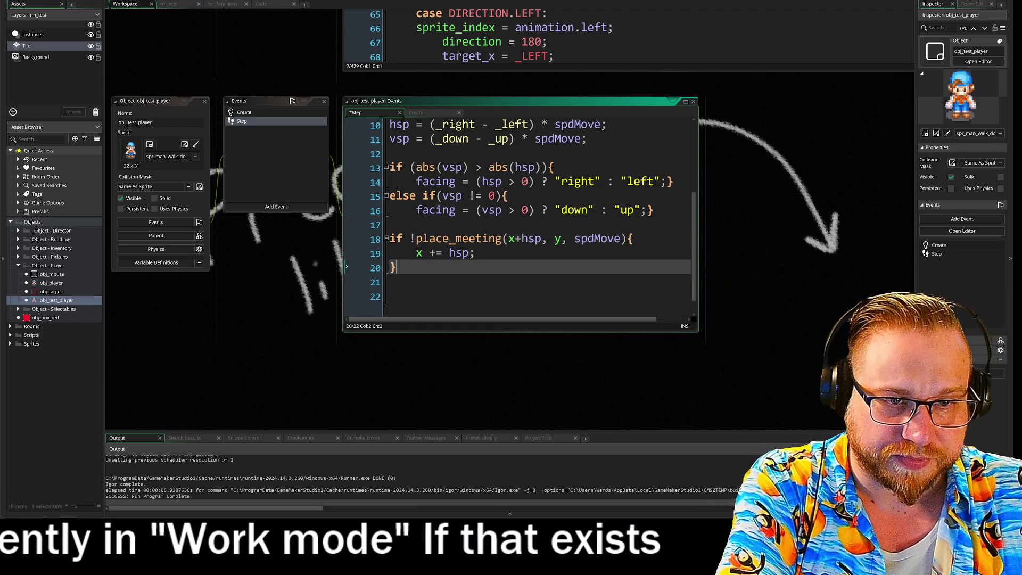
pyautogui.press('Return')
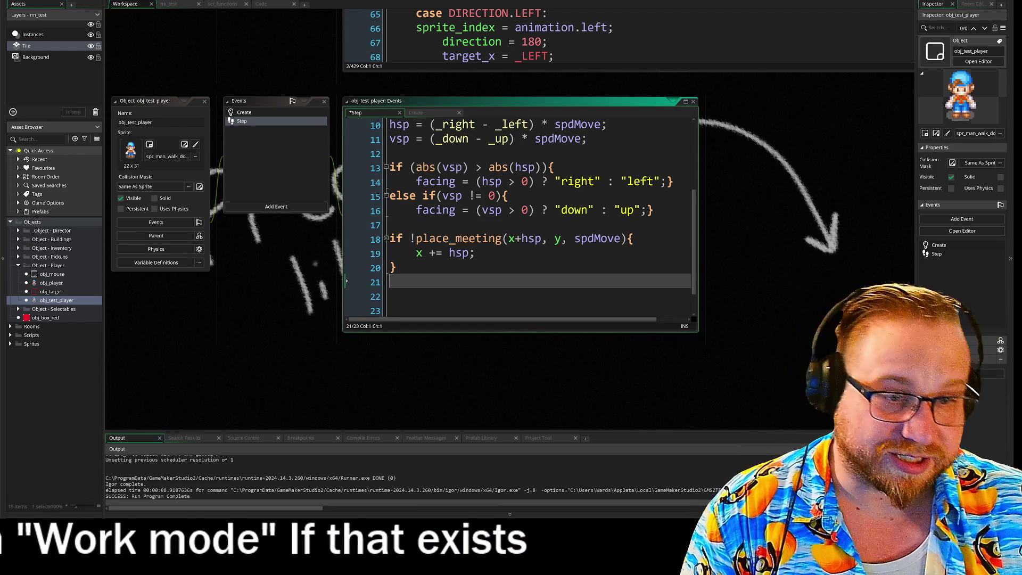
pyautogui.moveTo(346, 282); pyautogui.dragTo(347, 238)
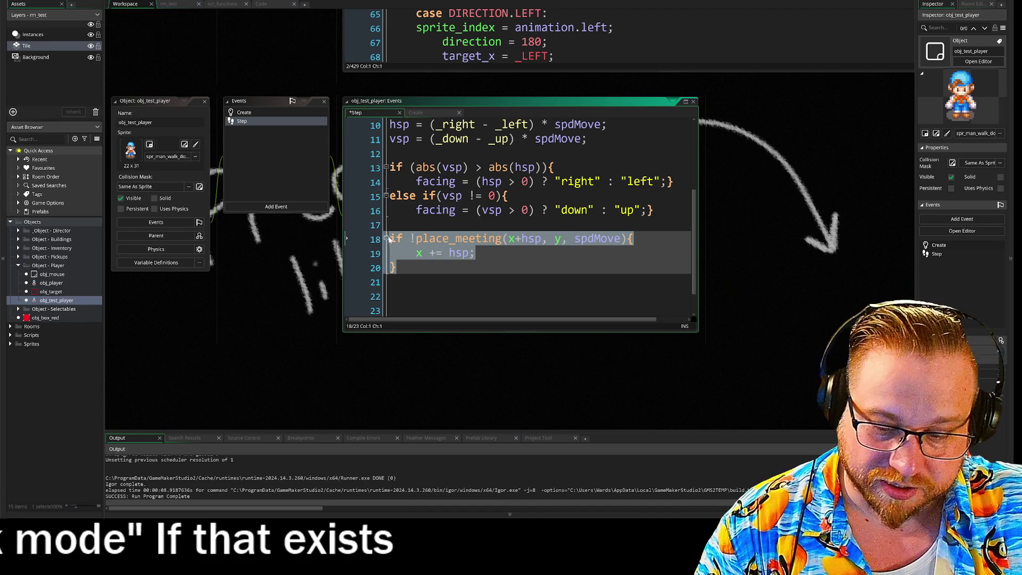
# - Paste a copy of the horizontal collision block on the empty line below it
pyautogui.click(346, 281)
pyautogui.hotkey('ctrl', 'v')
pyautogui.scroll(3, 519, 217)
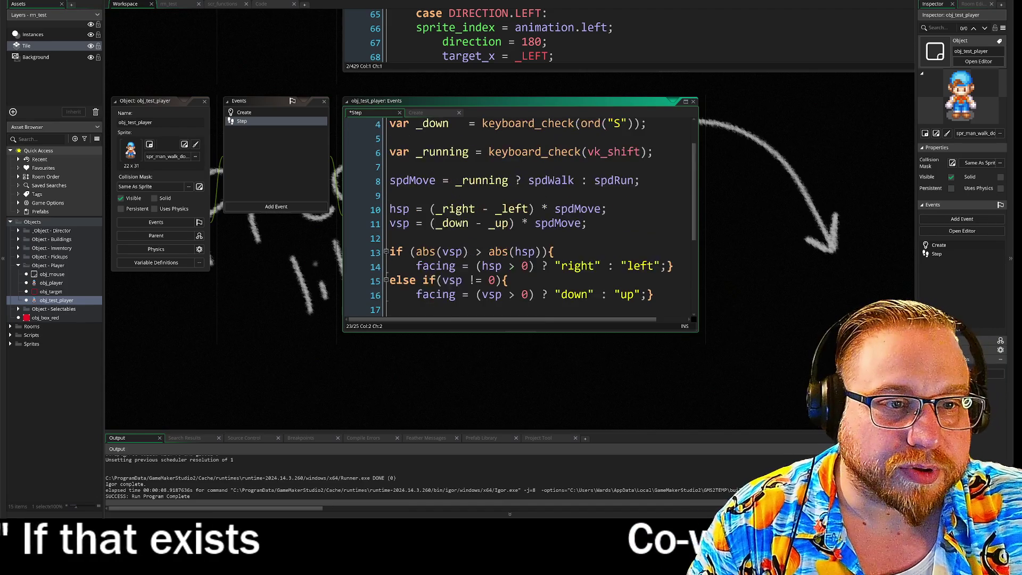
pyautogui.scroll(-1, 522, 217)
pyautogui.click(528, 212)
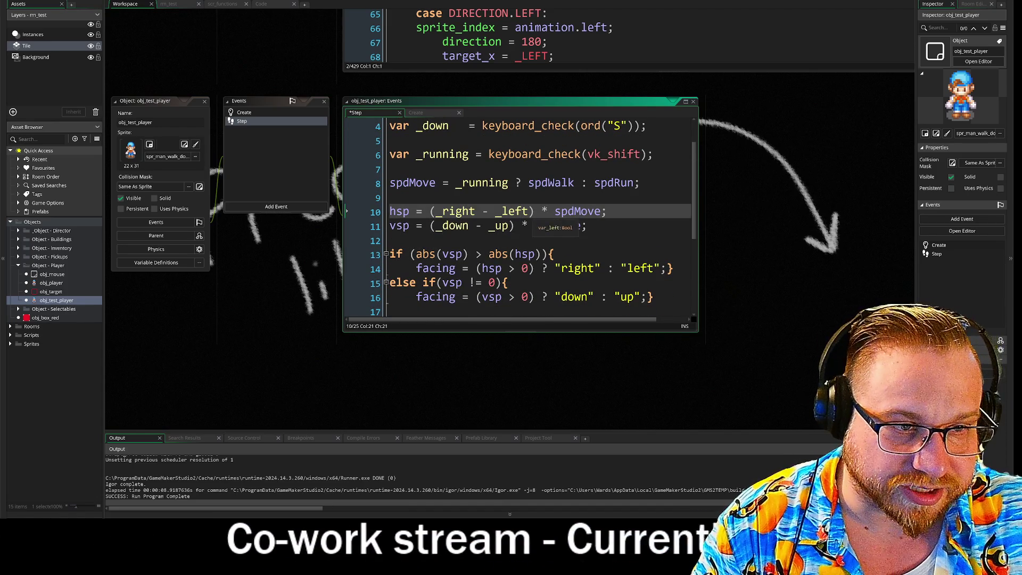
pyautogui.click(608, 211)
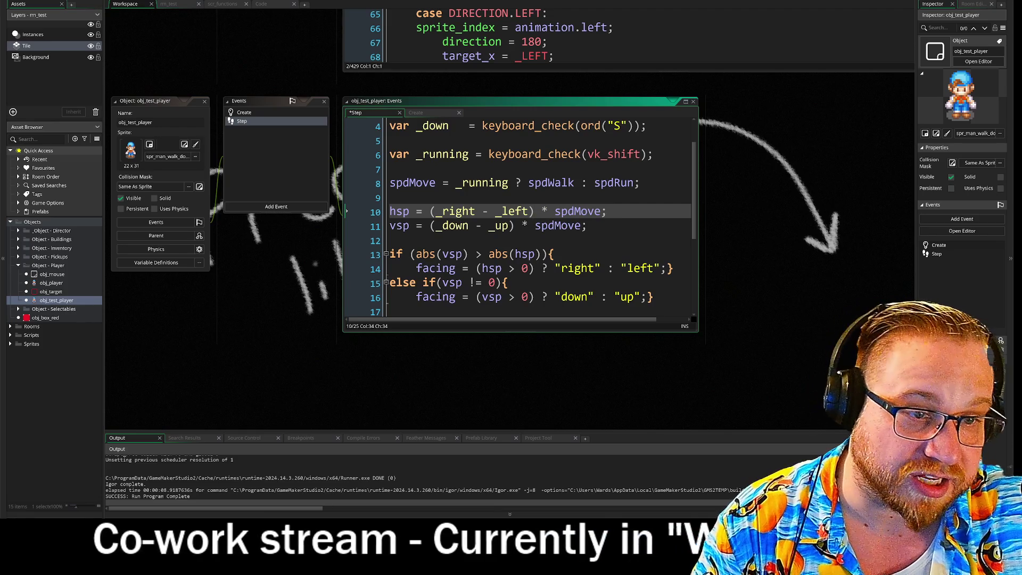
pyautogui.scroll(-3, 519, 213)
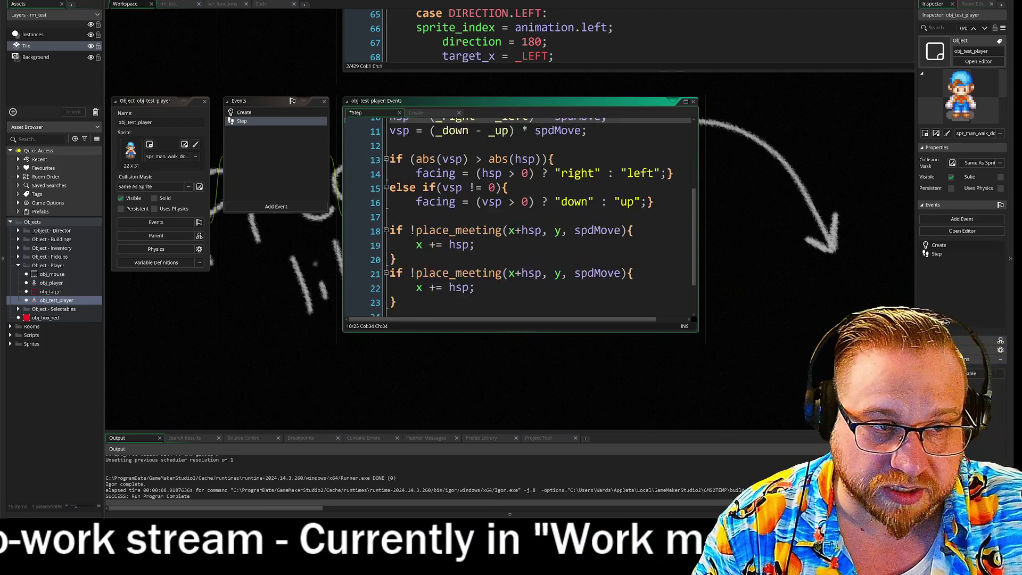
pyautogui.scroll(-2, 519, 213)
# - Edit the copy into if !place_meeting(x, y+vsp, spdMove){ y += vsp; }
pyautogui.click(456, 233)
pyautogui.press('BackSpace')
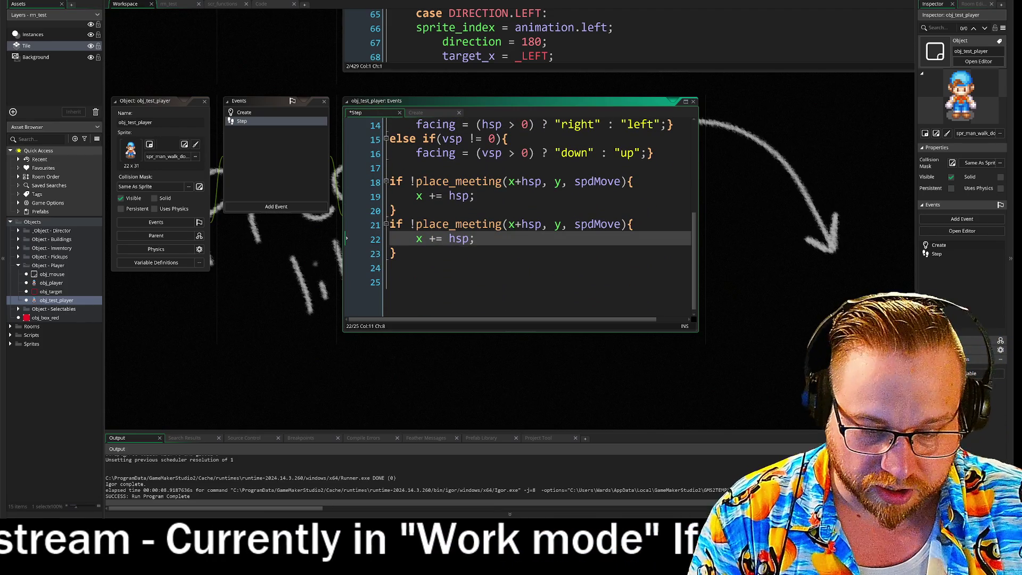
pyautogui.write('v')
pyautogui.click(425, 238)
pyautogui.press('BackSpace')
pyautogui.write('y')
pyautogui.moveTo(515, 225); pyautogui.dragTo(540, 228)
pyautogui.press('BackSpace')
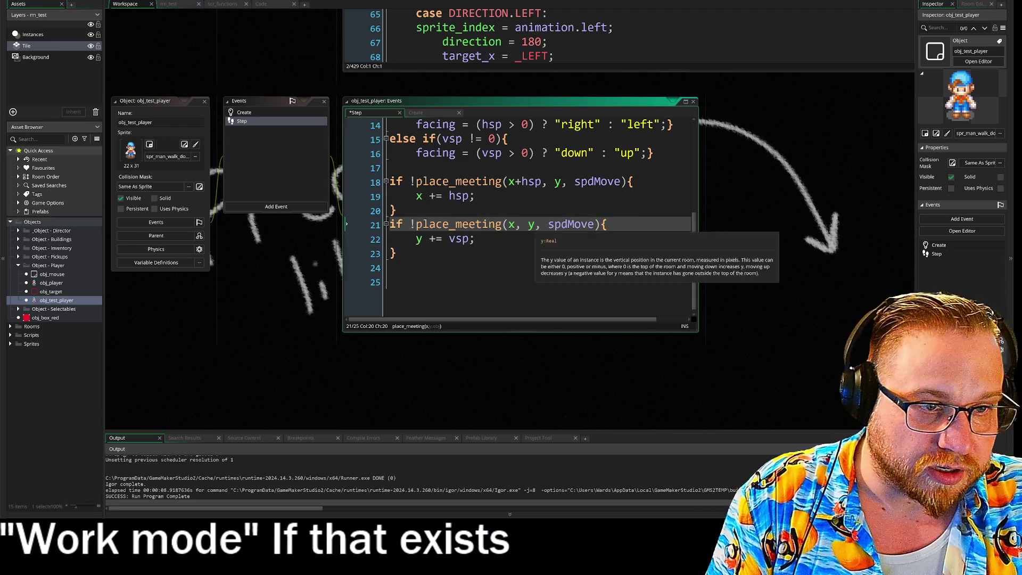
pyautogui.click(534, 225)
pyautogui.write('+hsp')
pyautogui.click(542, 224)
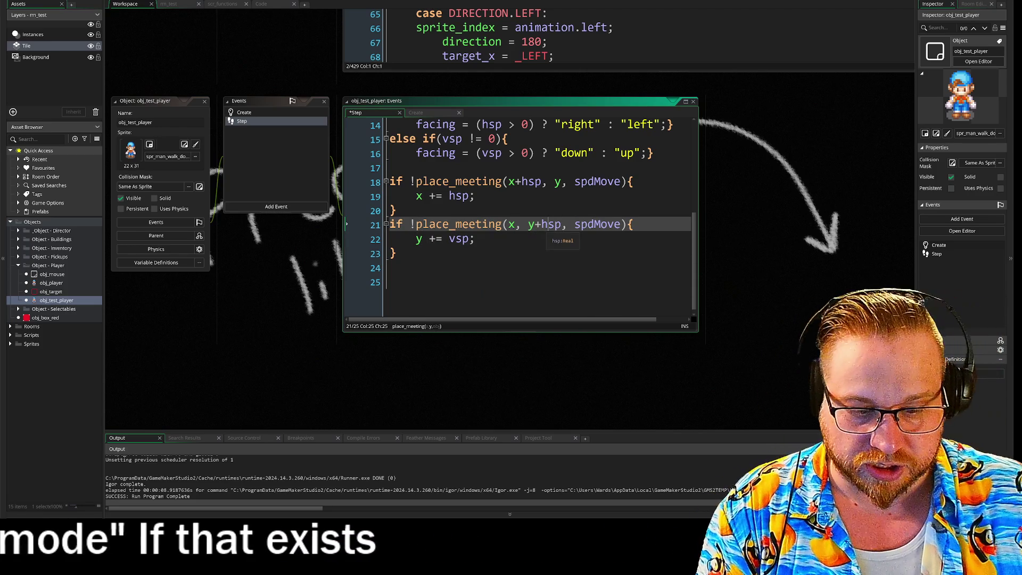
pyautogui.press('BackSpace')
pyautogui.write('v')
pyautogui.click(395, 253)
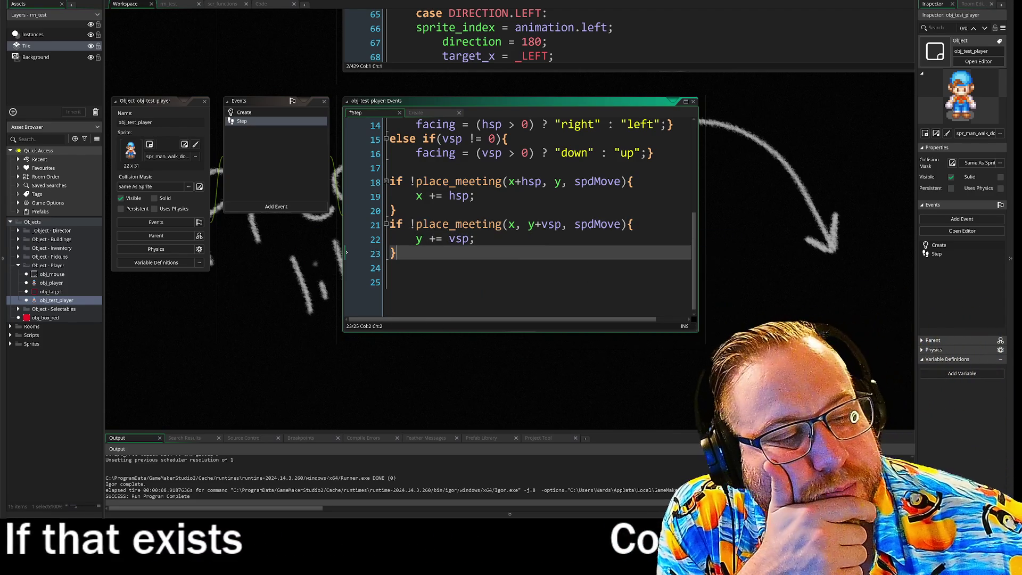
pyautogui.scroll(5, 519, 219)
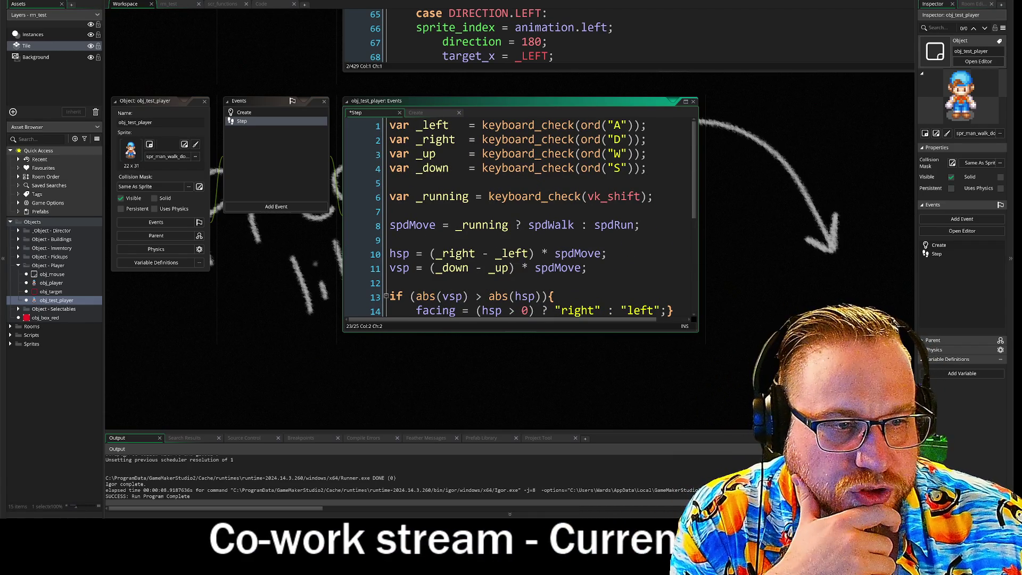
# - Pan the workspace, enlarge the code editor to show the full Step event, and run the game with F5
pyautogui.scroll(-1, 519, 218)
pyautogui.moveTo(390, 183); pyautogui.dragTo(641, 182)
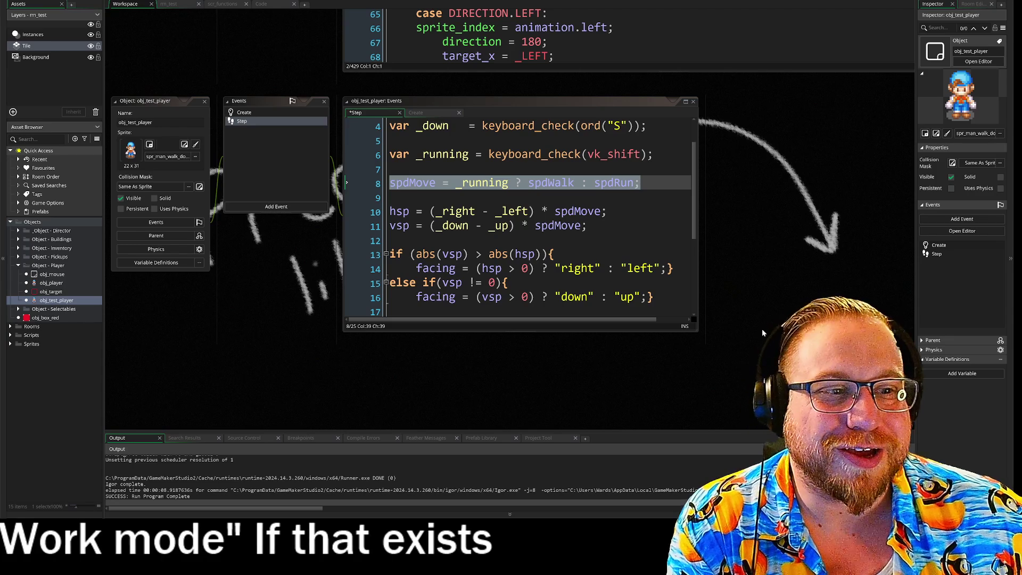
pyautogui.moveTo(715, 248); pyautogui.dragTo(632, 172)
pyautogui.moveTo(614, 255)
pyautogui.mouseDown()
pyautogui.moveTo(748, 380)
pyautogui.moveTo(768, 429)
pyautogui.moveTo(767, 419)
pyautogui.mouseUp()
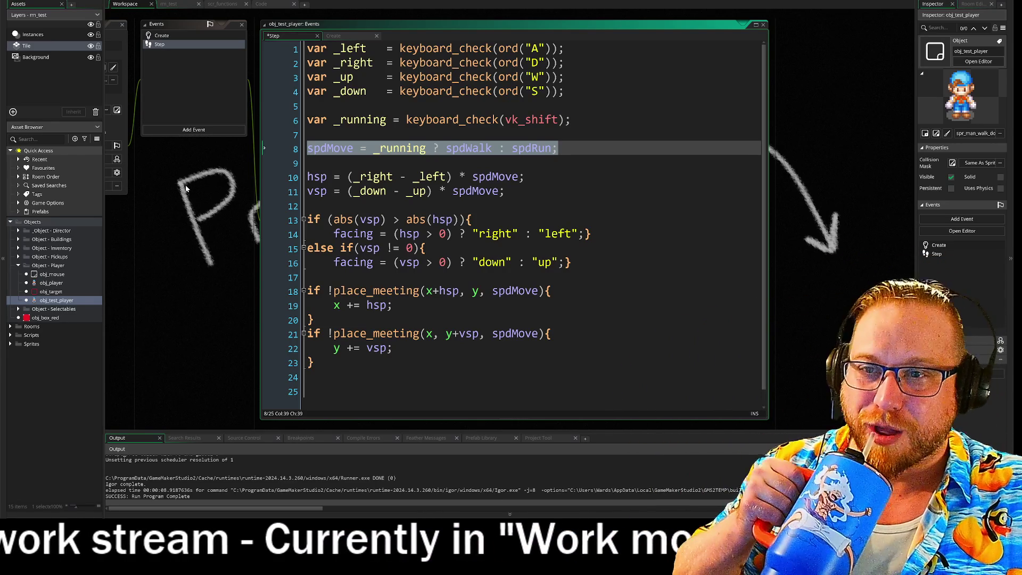
pyautogui.press('F5')
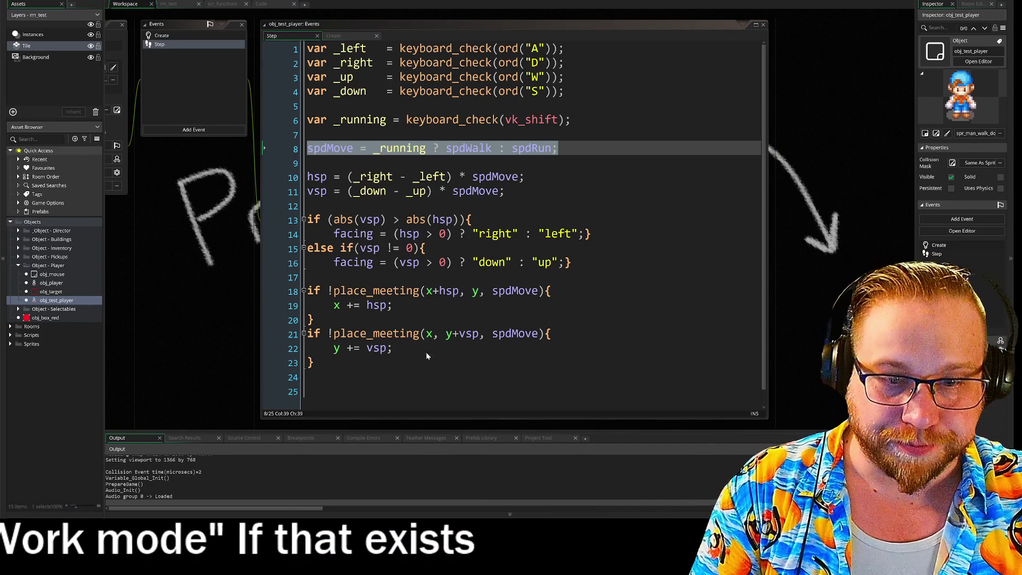
pyautogui.click(477, 206)
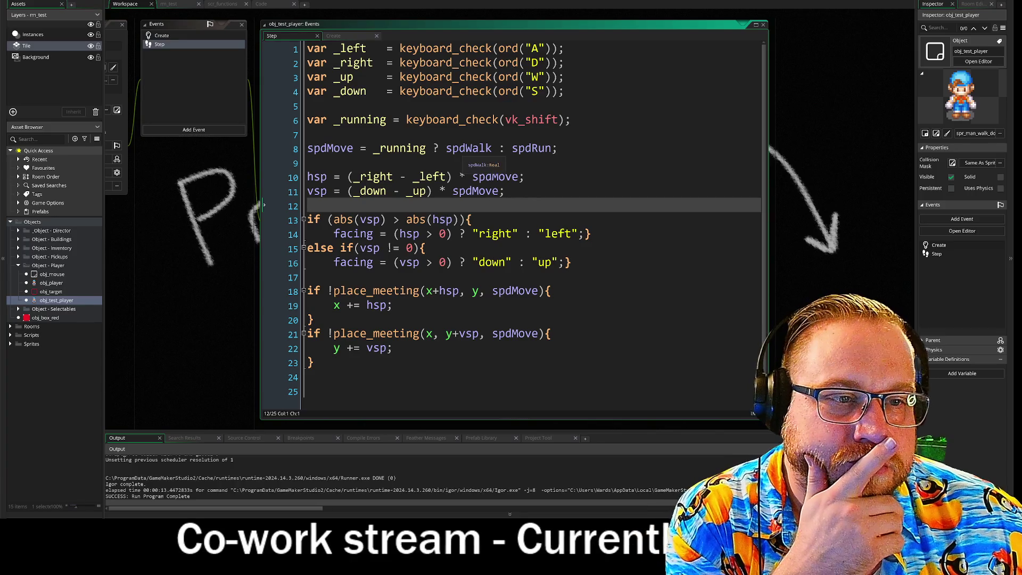
# - Swap spdWalk and spdRun on line 8, then open rm_test and switch to the itch.io Parsec Dash page
pyautogui.moveTo(465, 148); pyautogui.dragTo(493, 149)
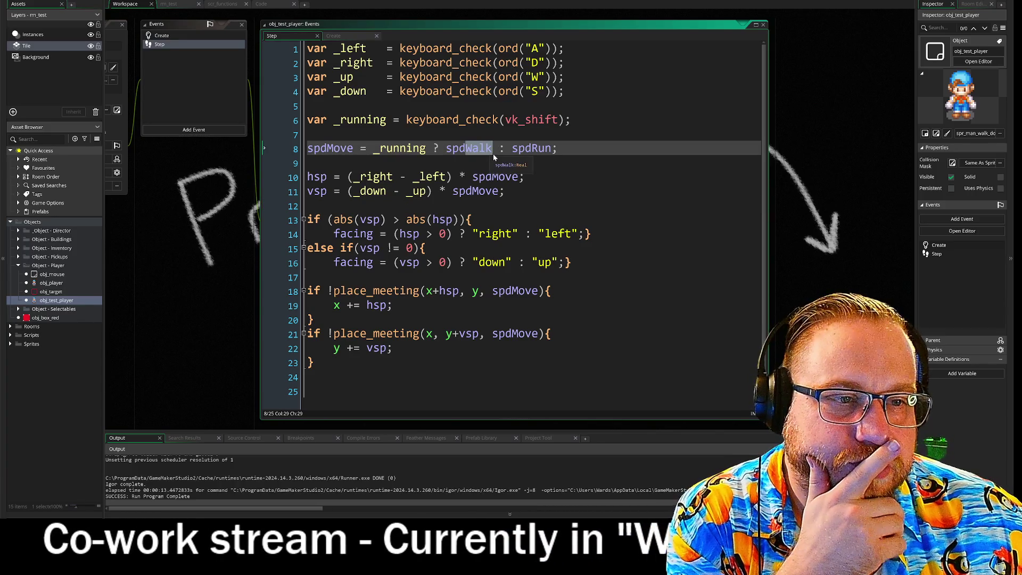
pyautogui.write('Run')
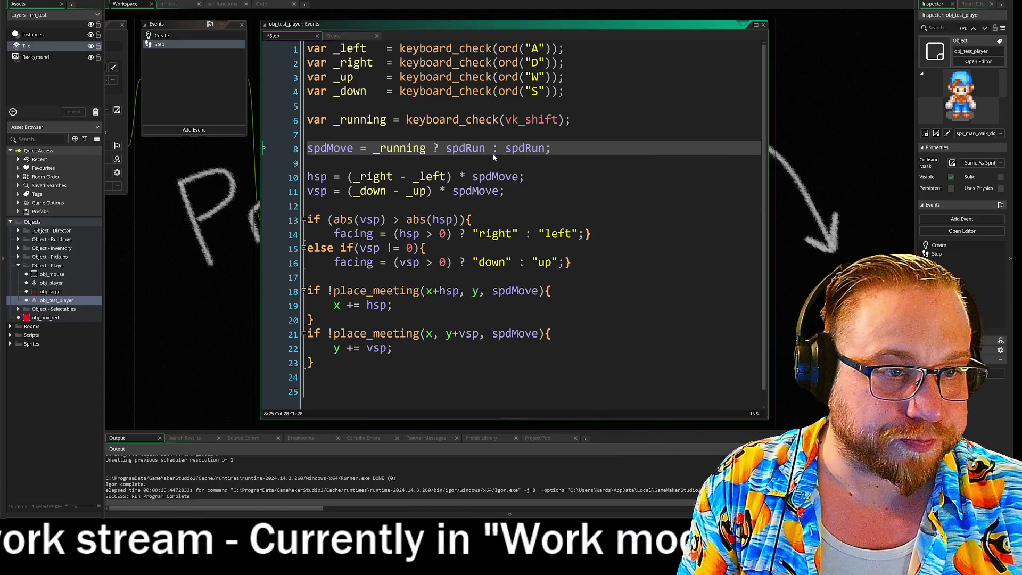
pyautogui.moveTo(525, 152); pyautogui.dragTo(545, 155)
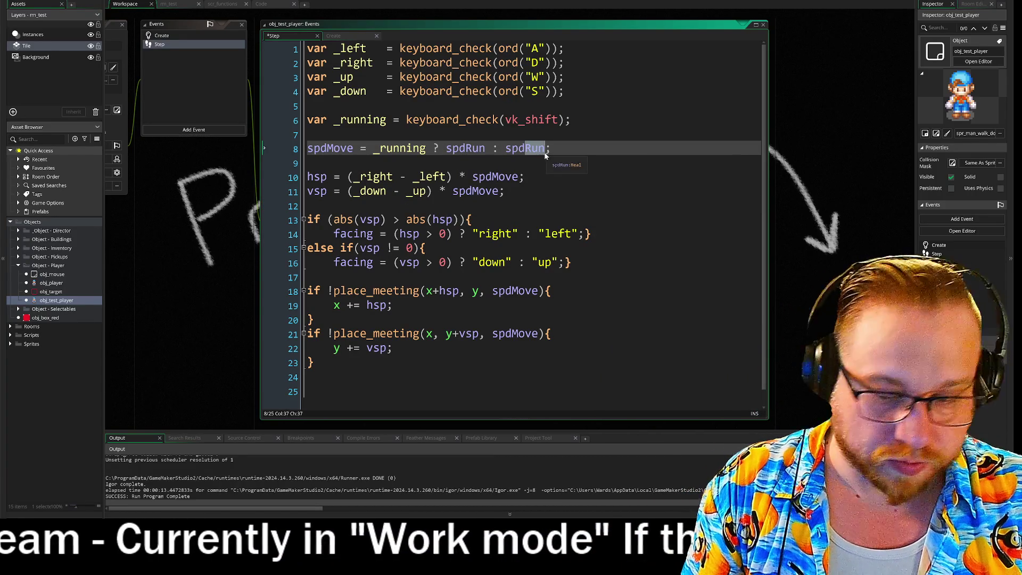
pyautogui.write('Walk')
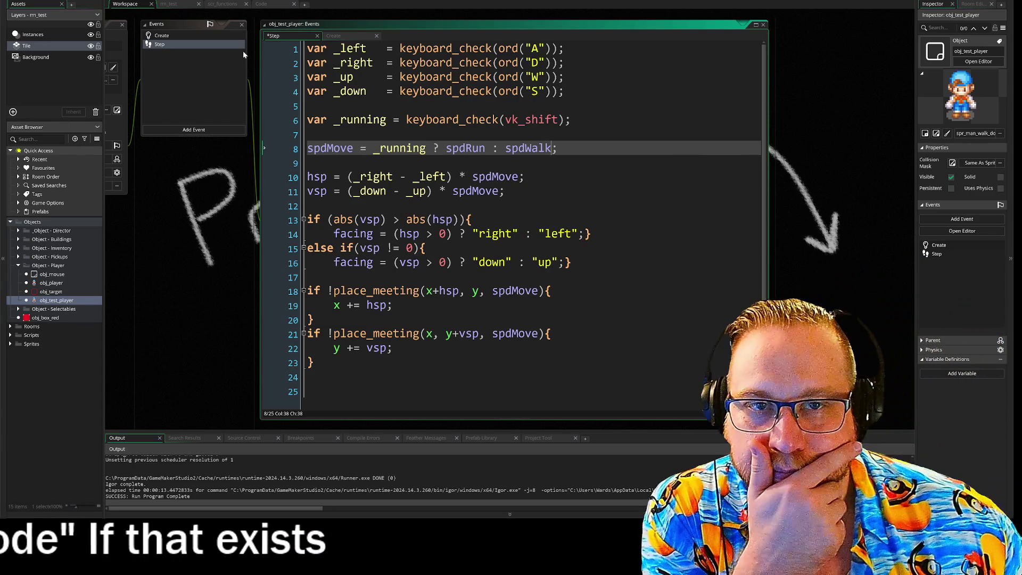
pyautogui.click(170, 5)
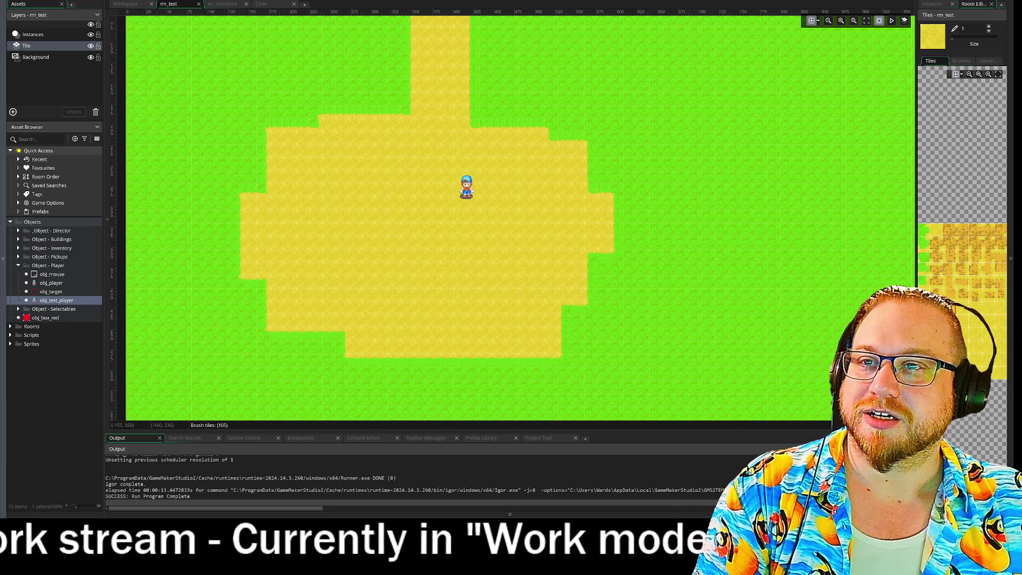
pyautogui.hotkey('alt', 'Tab')
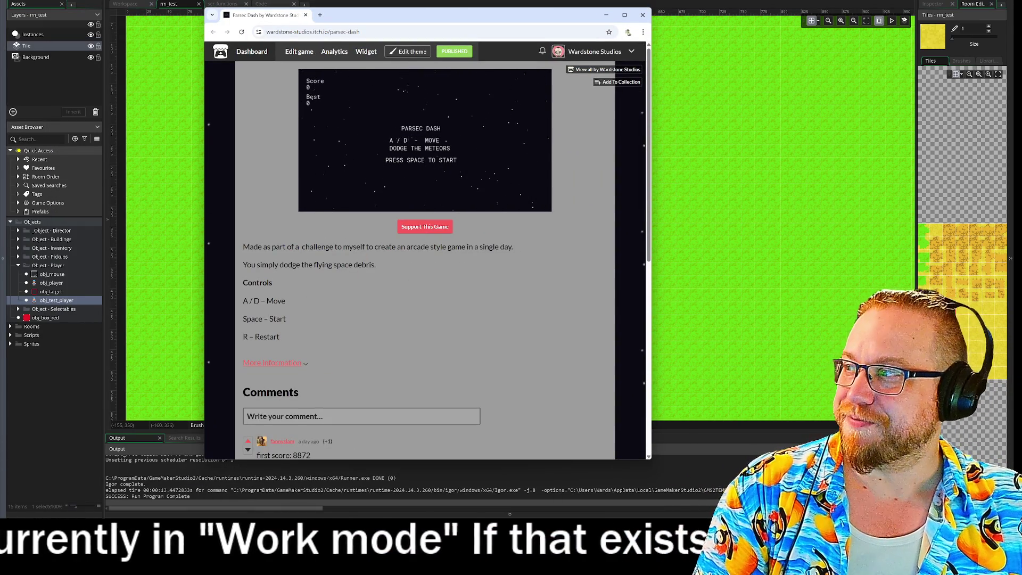
# - Enlarge the browser, zoom the page to 150%, and play a Parsec Dash round dodging with A/D
pyautogui.moveTo(650, 461)
pyautogui.mouseDown()
pyautogui.moveTo(742, 434)
pyautogui.moveTo(747, 393)
pyautogui.mouseUp()
pyautogui.hotkey('ctrl', '+')
pyautogui.hotkey('ctrl', '+')
pyautogui.hotkey('ctrl', '+')
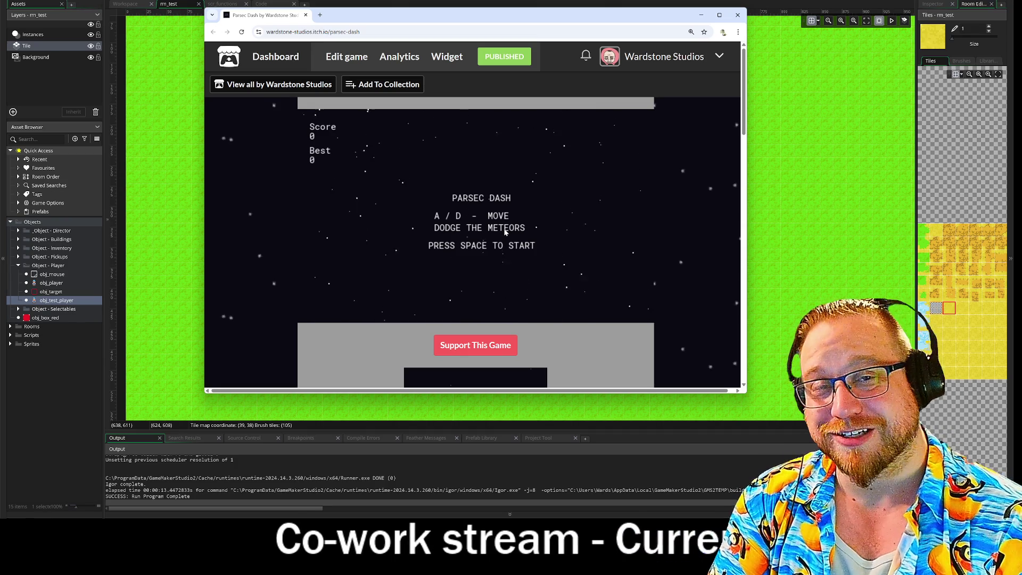
pyautogui.press('space')
pyautogui.press('a')
pyautogui.press('d')
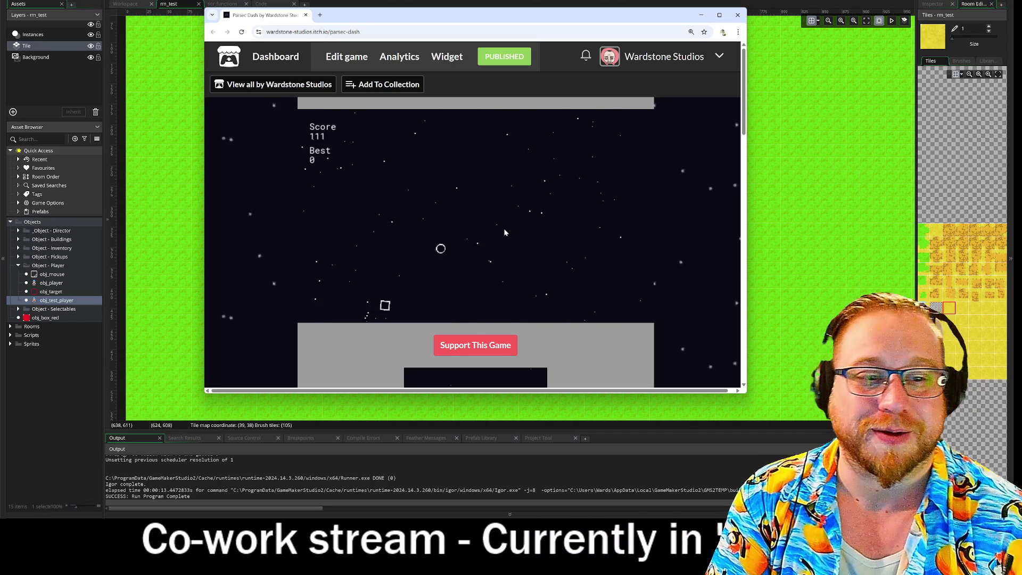
# - Restart and play another round, dodging meteors with A/D and the arrow keys
pyautogui.press('r')
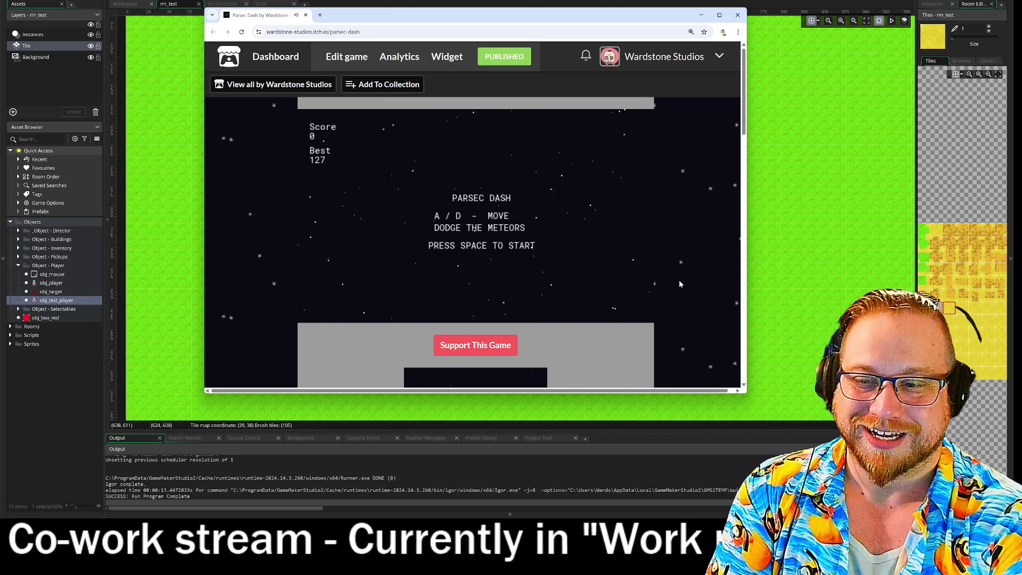
pyautogui.press('space')
pyautogui.press('a')
pyautogui.press('d')
pyautogui.press('a')
pyautogui.press('d')
pyautogui.press('a')
pyautogui.press('d')
pyautogui.press('a')
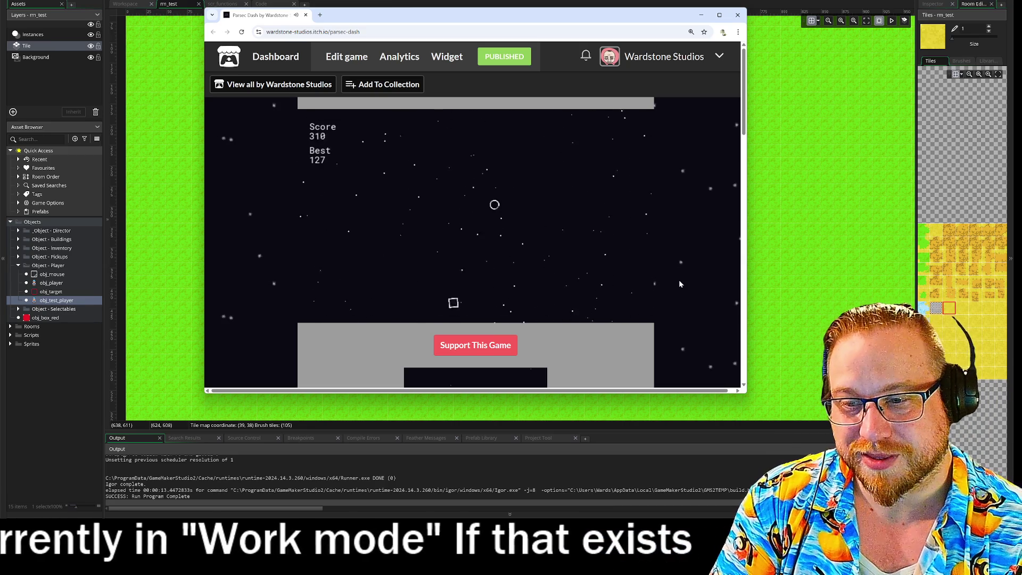
pyautogui.press('d')
pyautogui.press('a')
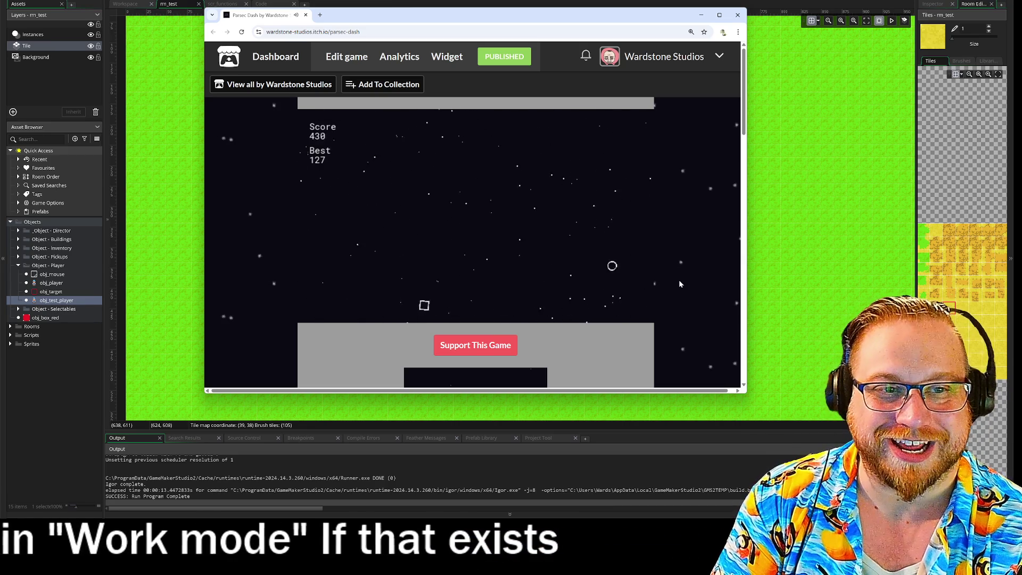
pyautogui.press('d')
pyautogui.press('a')
pyautogui.press('a')
pyautogui.press('d')
pyautogui.press('a')
pyautogui.press('a')
pyautogui.press('d')
pyautogui.press('a')
pyautogui.press('d')
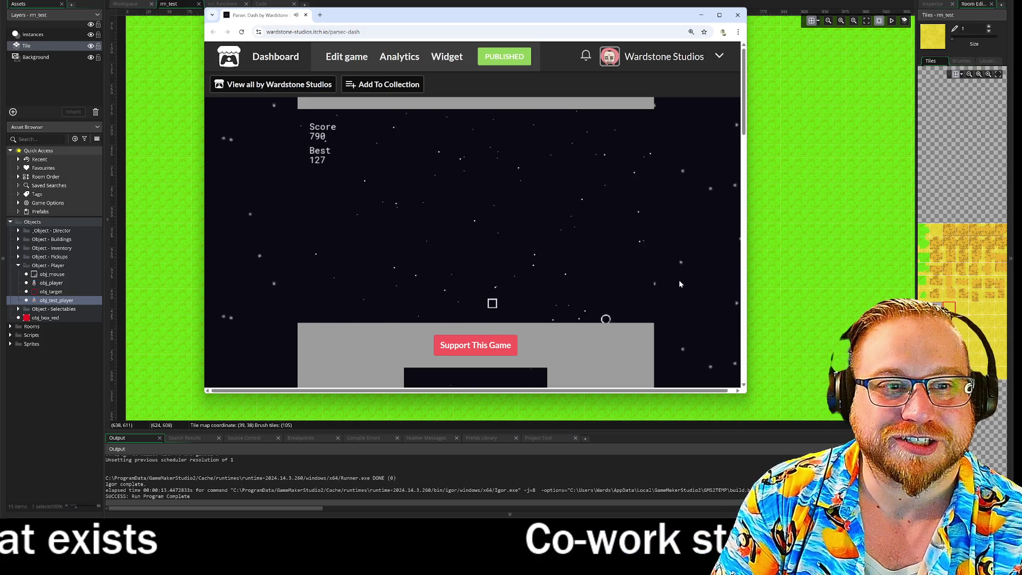
pyautogui.press('a')
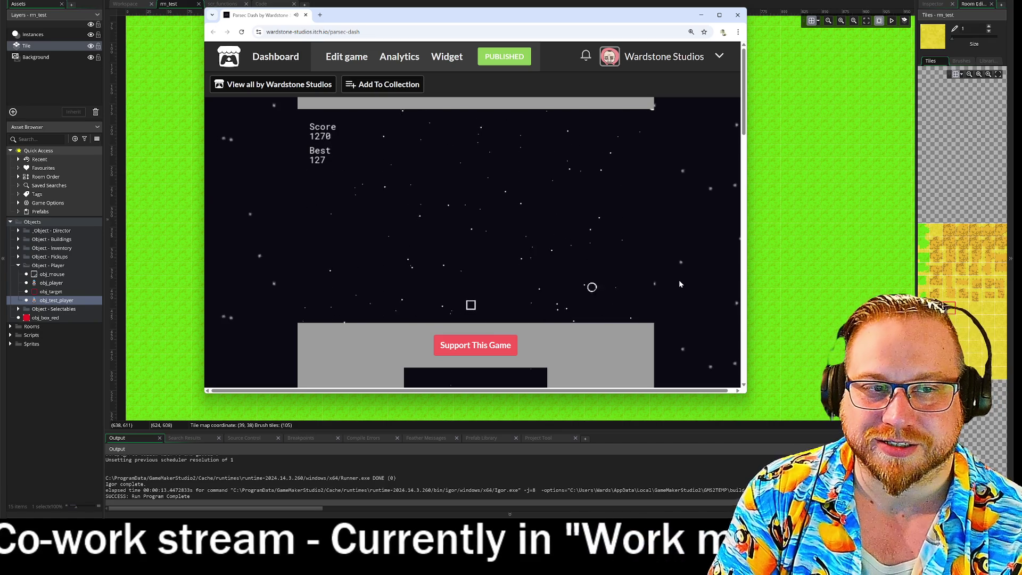
pyautogui.press('Left')
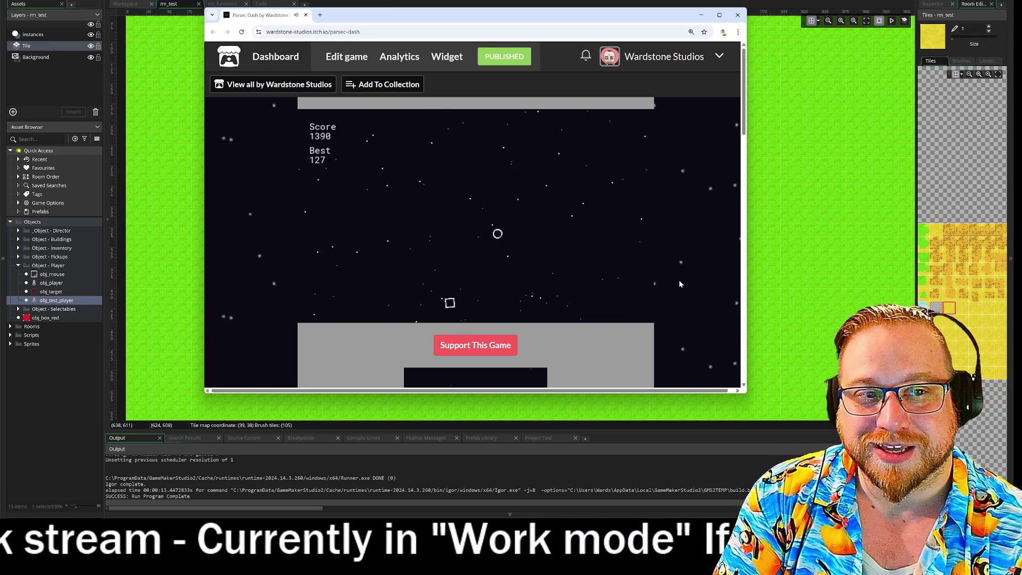
pyautogui.press('Right')
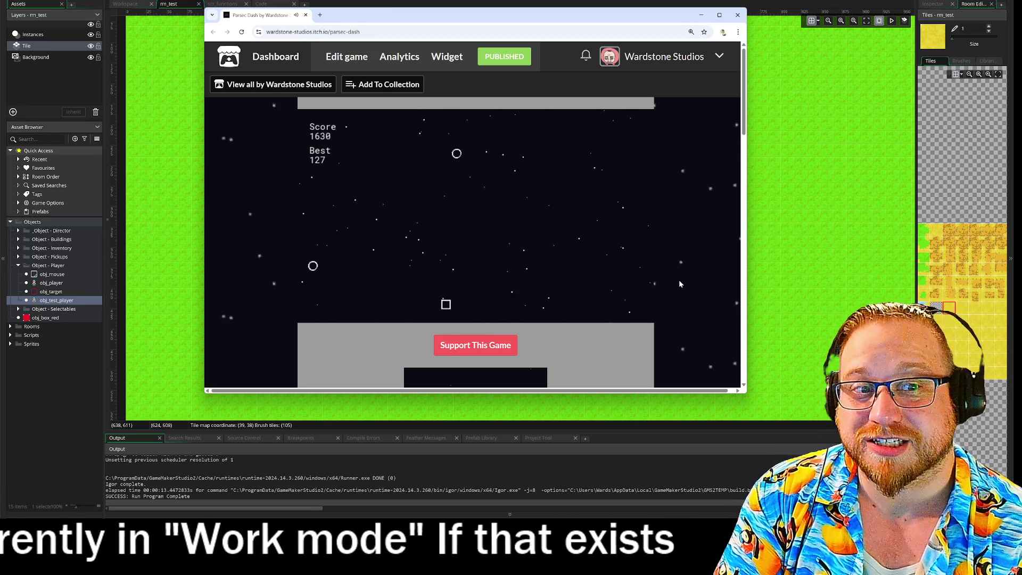
pyautogui.press('Left')
pyautogui.press('Right')
pyautogui.press('Left')
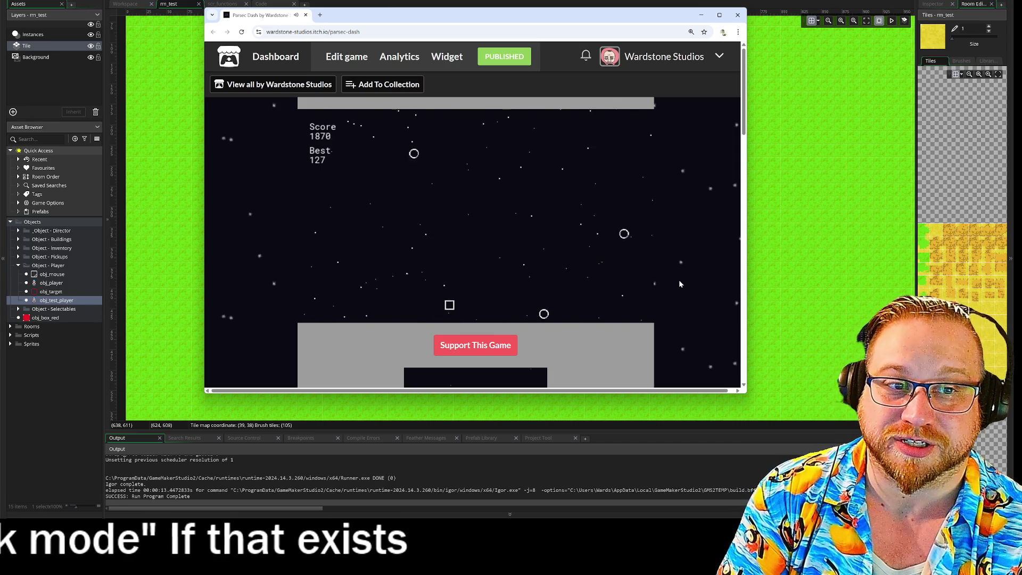
pyautogui.press('Right')
pyautogui.press('Left')
pyautogui.press('Left')
pyautogui.press('Right')
pyautogui.press('Right')
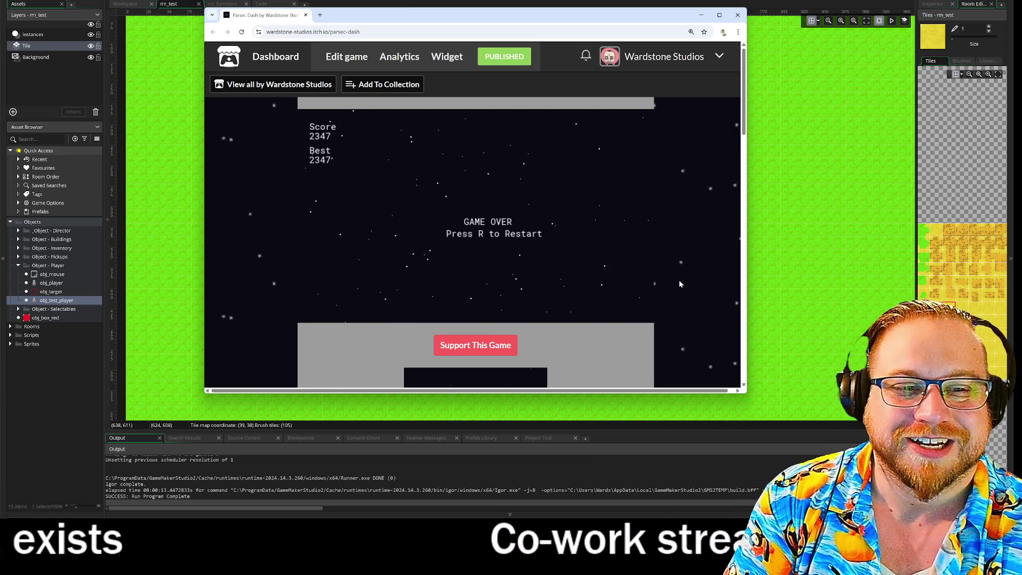
# - Restart and play a further round with A/D until game over, then select the page's address
pyautogui.press('r')
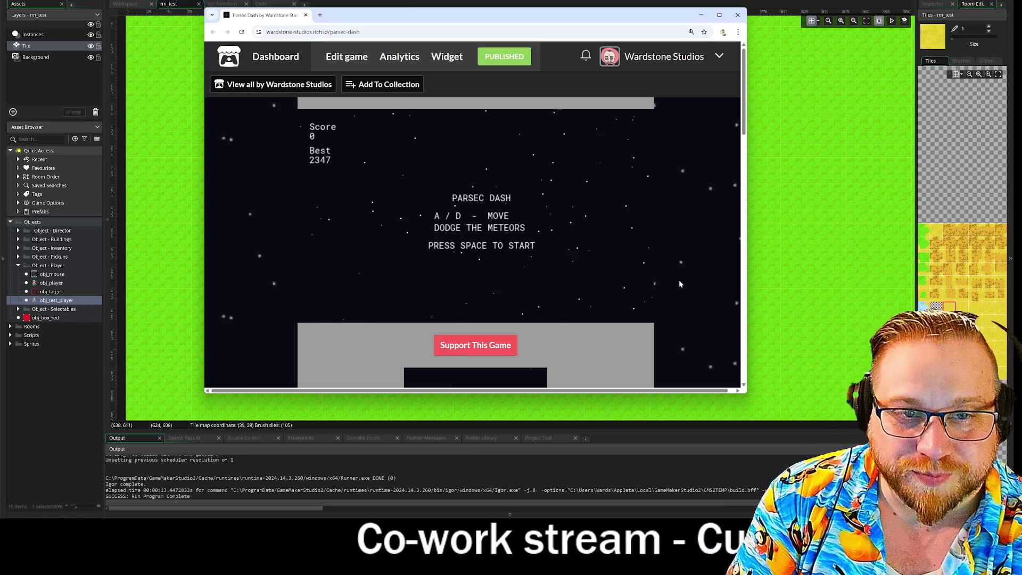
pyautogui.press('space')
pyautogui.press('a')
pyautogui.press('d')
pyautogui.press('a')
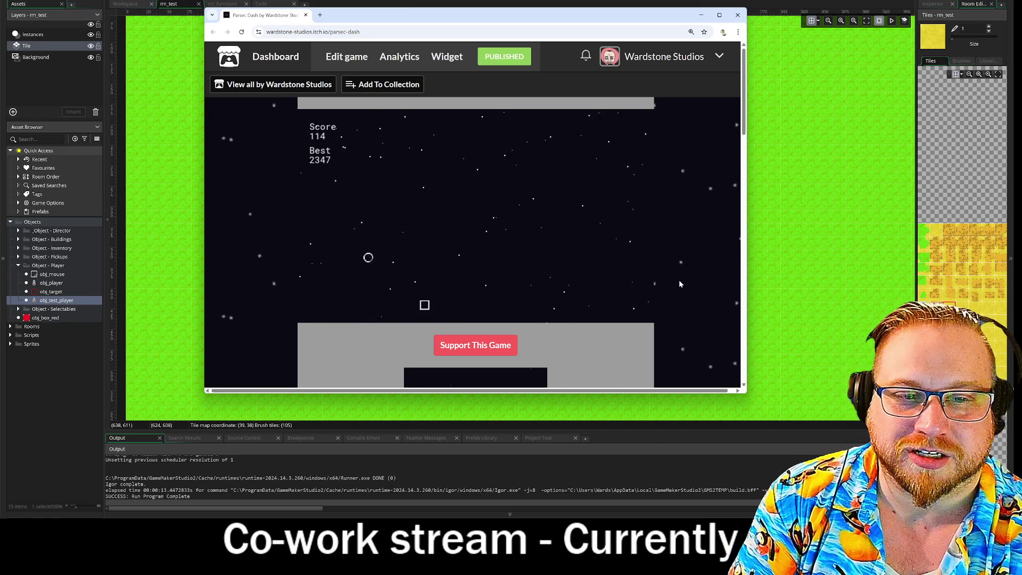
pyautogui.press('d')
pyautogui.press('a')
pyautogui.press('d')
pyautogui.press('a')
pyautogui.press('a')
pyautogui.press('d')
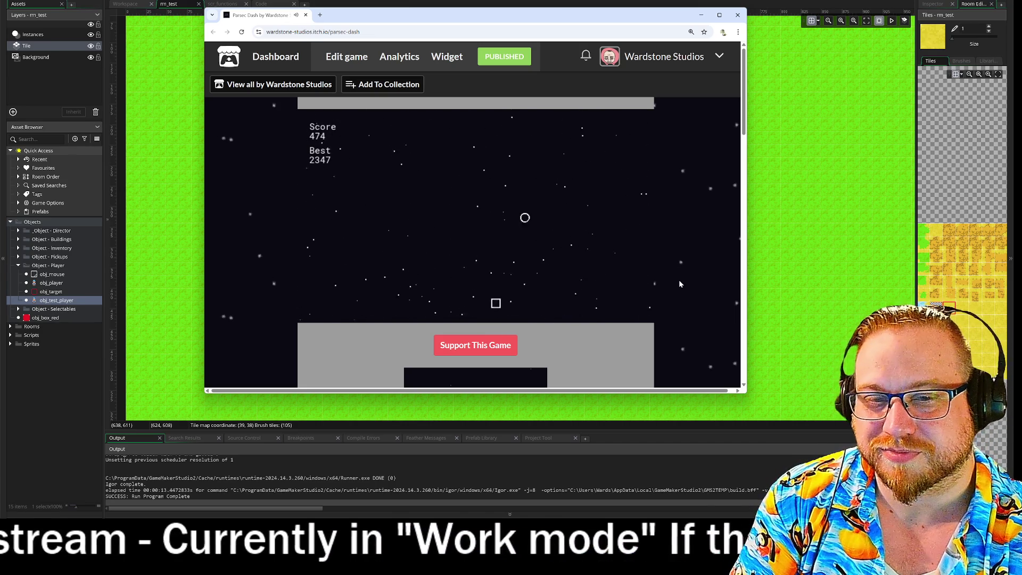
pyautogui.press('a')
pyautogui.press('d')
pyautogui.press('a')
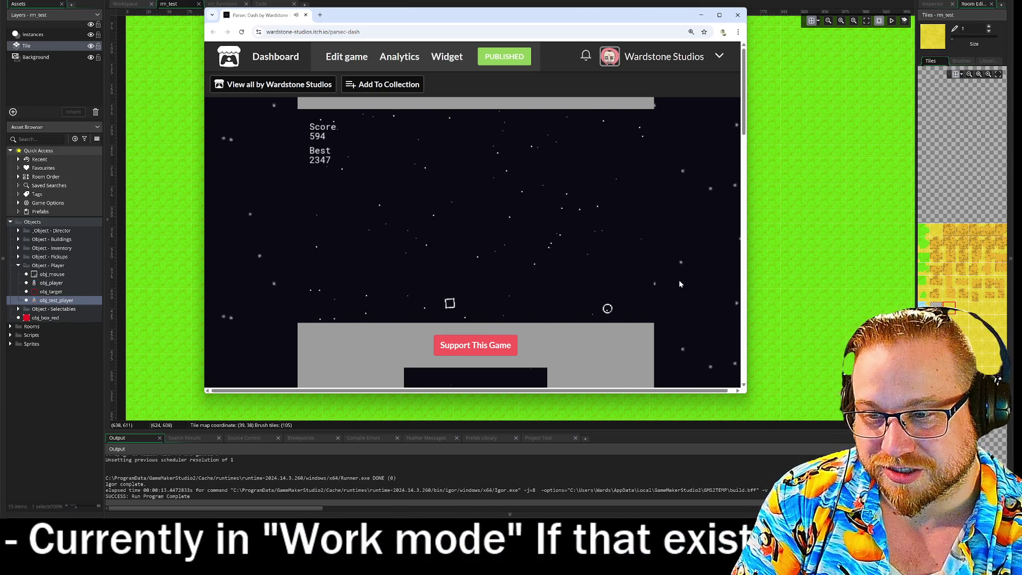
pyautogui.press('d')
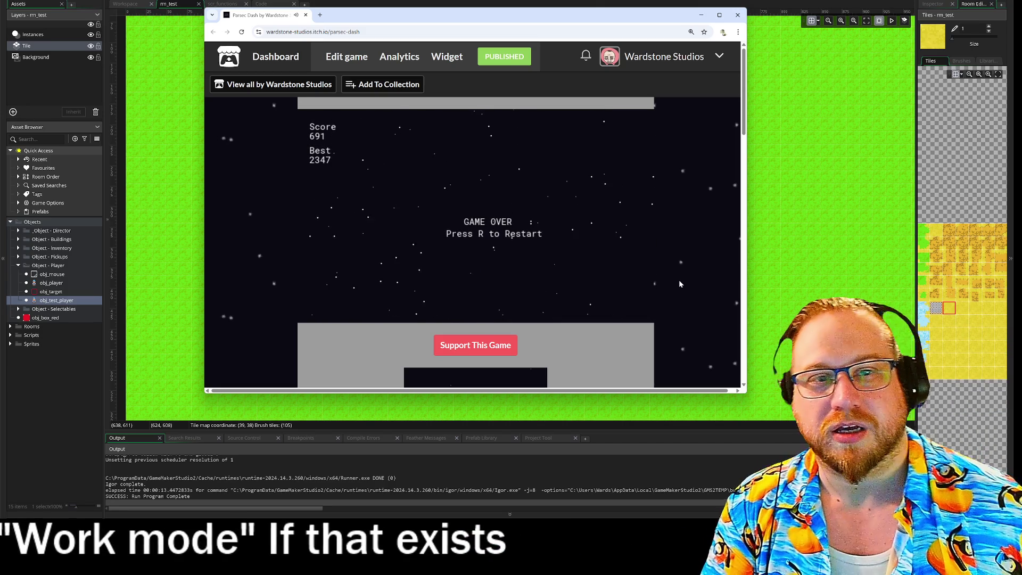
pyautogui.click(468, 32)
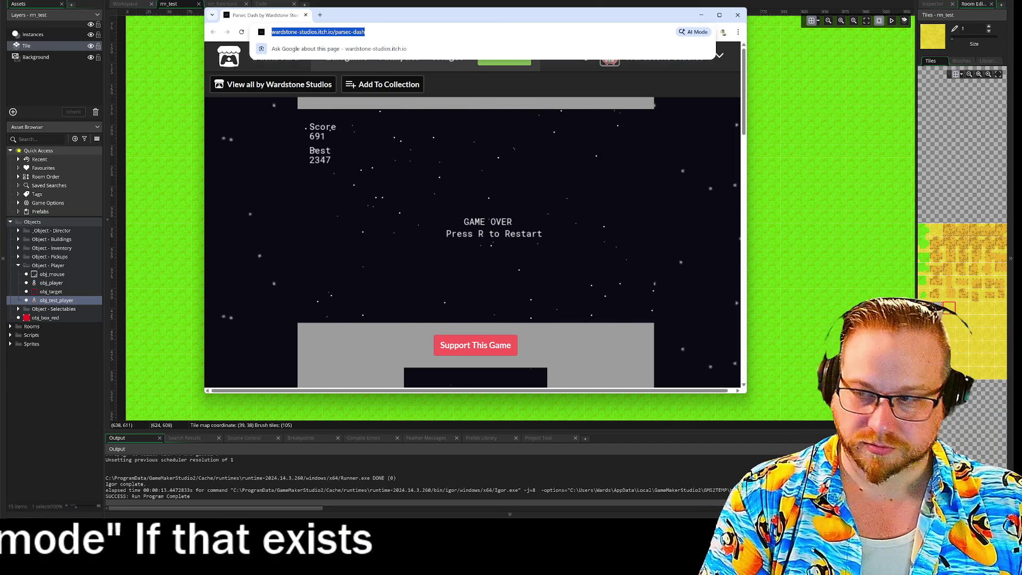
pyautogui.press('Escape')
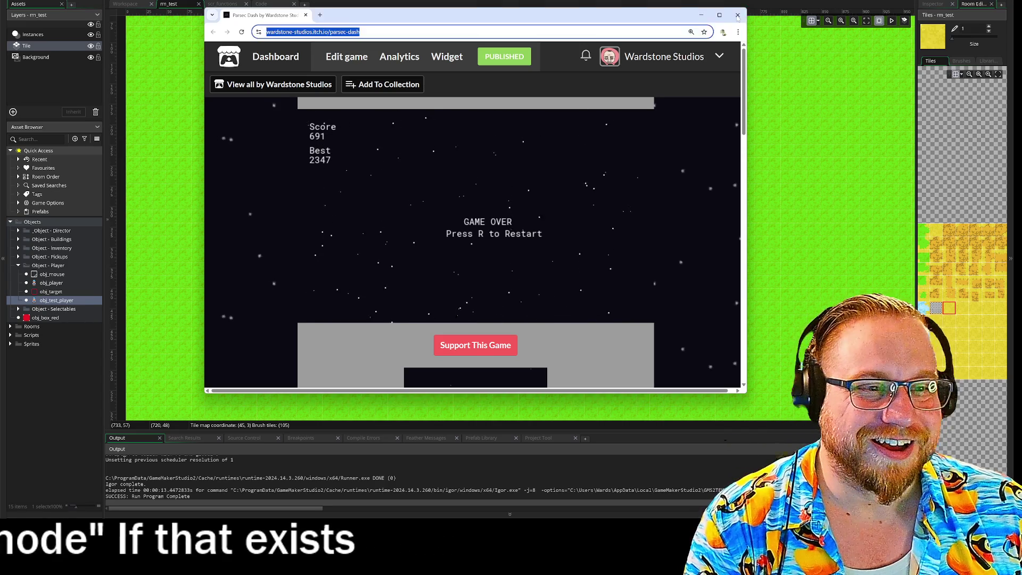
# - Close the browser, make rm_farm the first room in Room Manager, test-run, and open rm_farm
pyautogui.click(738, 17)
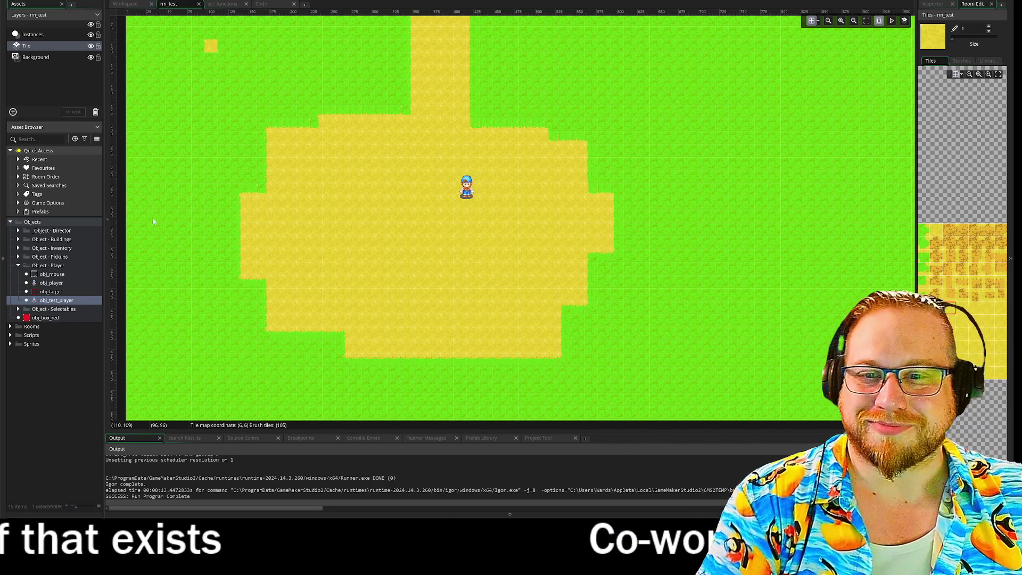
pyautogui.click(10, 327)
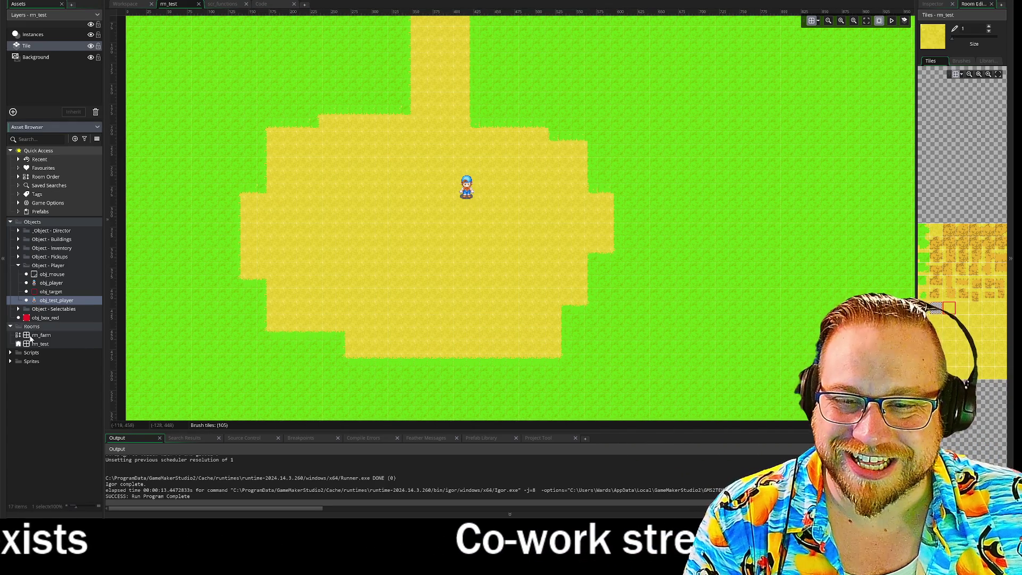
pyautogui.click(20, 335)
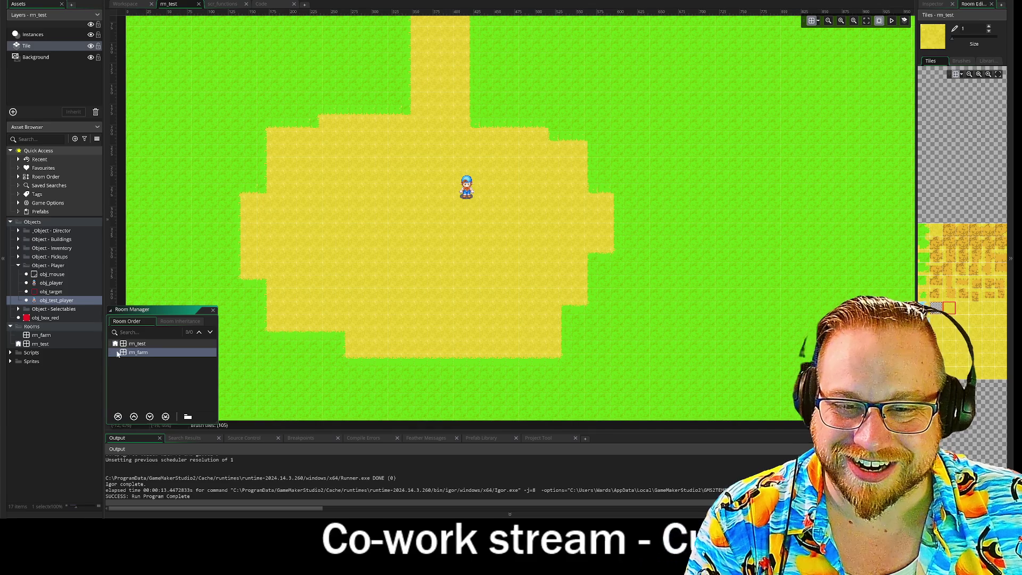
pyautogui.moveTo(133, 345); pyautogui.dragTo(139, 359)
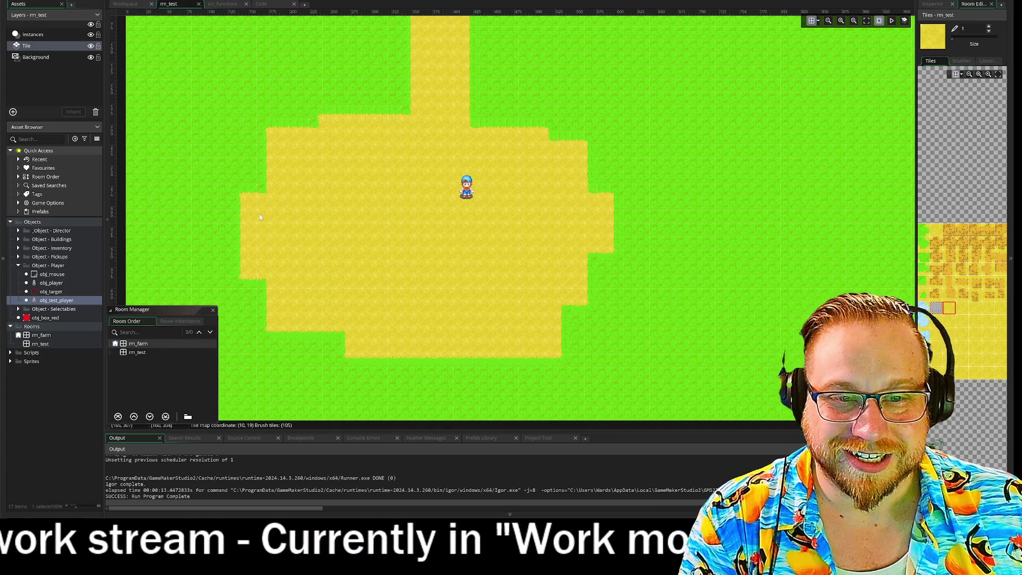
pyautogui.click(213, 310)
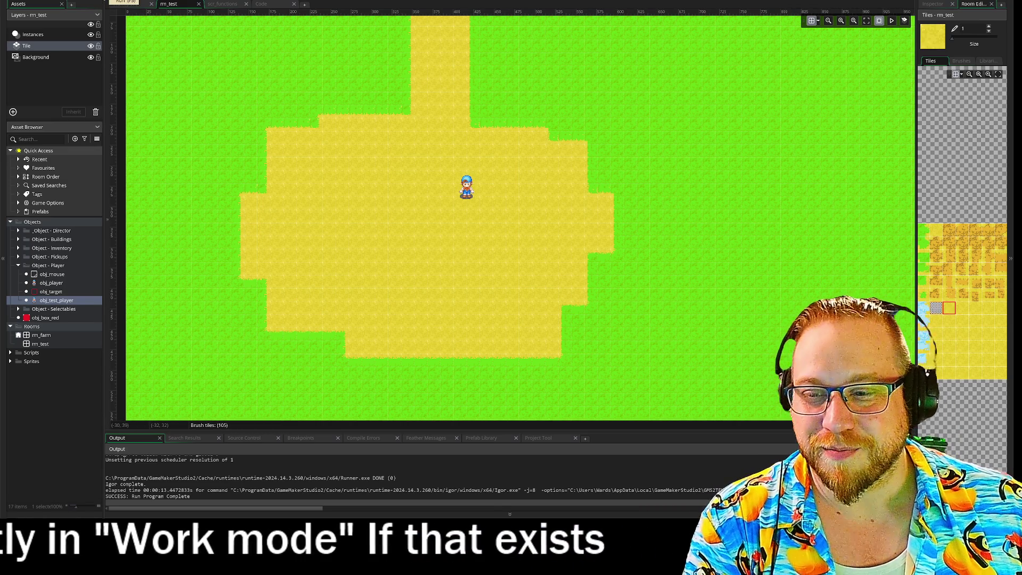
pyautogui.press('F5')
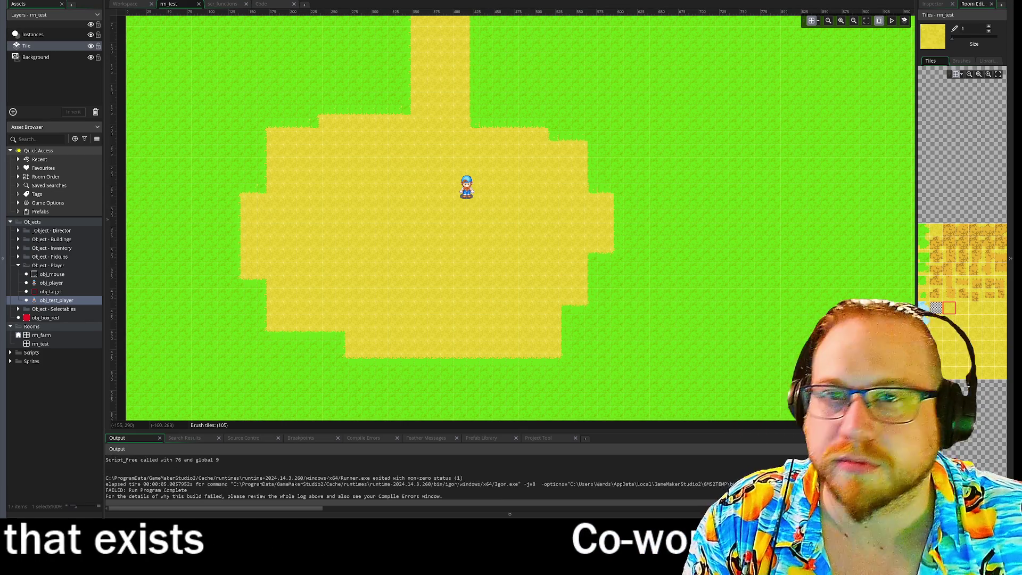
pyautogui.doubleClick(41, 335)
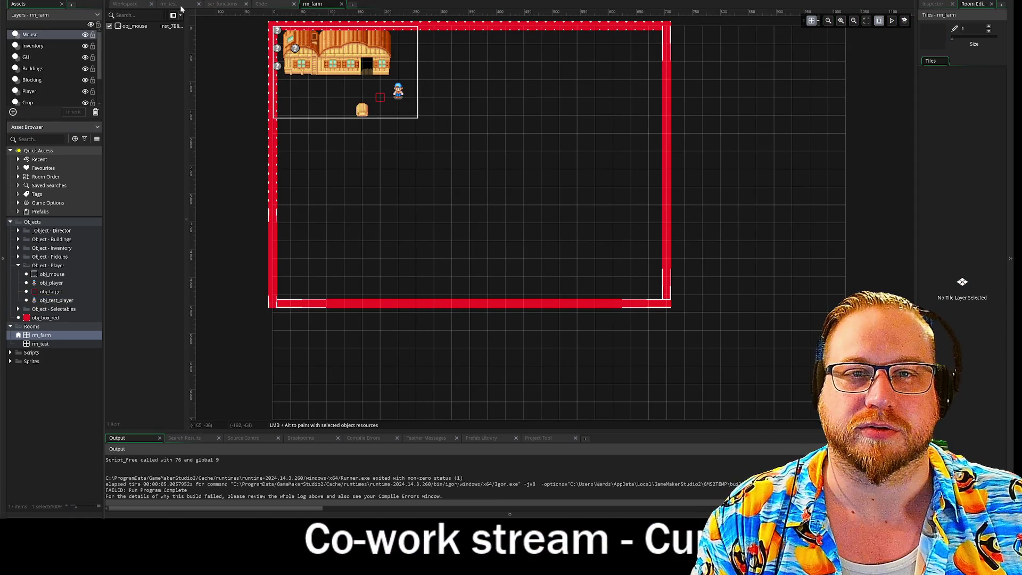
# - Replace obj_player in the farm room with obj_test_player beside the farmhouse, then test-run
pyautogui.click(199, 5)
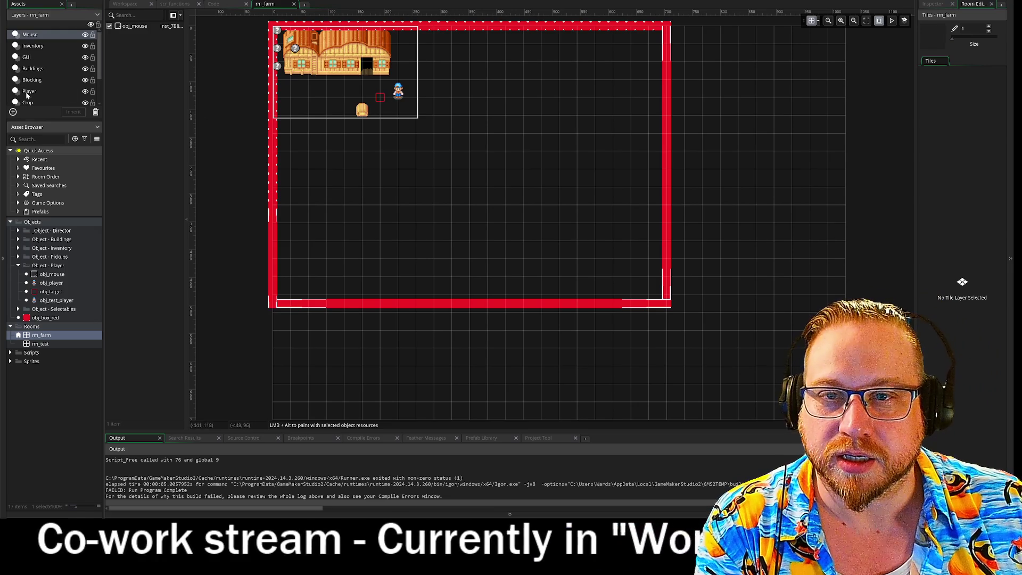
pyautogui.click(29, 91)
pyautogui.click(401, 99)
pyautogui.press('Delete')
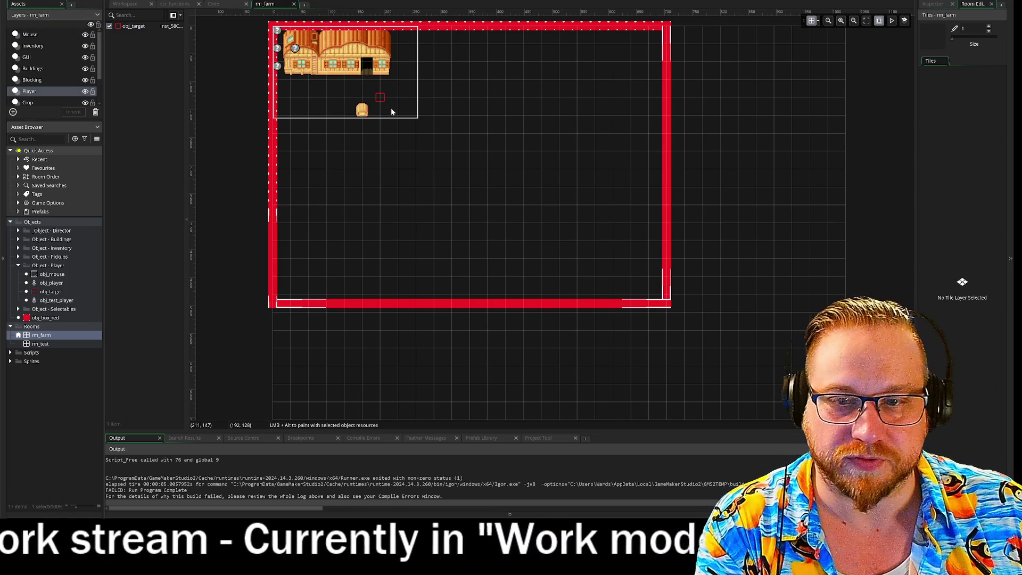
pyautogui.moveTo(46, 302); pyautogui.dragTo(300, 227)
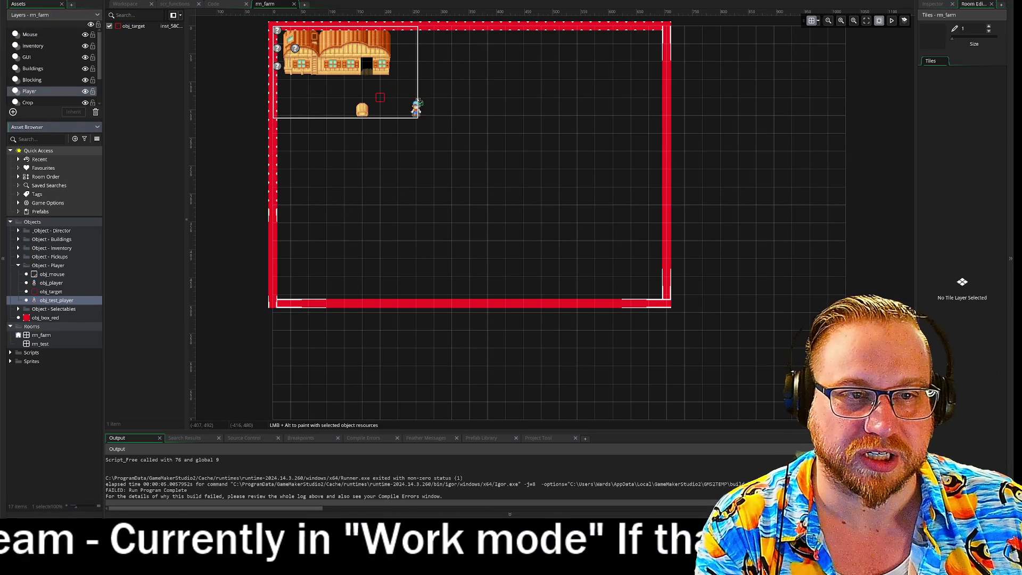
pyautogui.moveTo(399, 92); pyautogui.dragTo(398, 91)
pyautogui.press('F5')
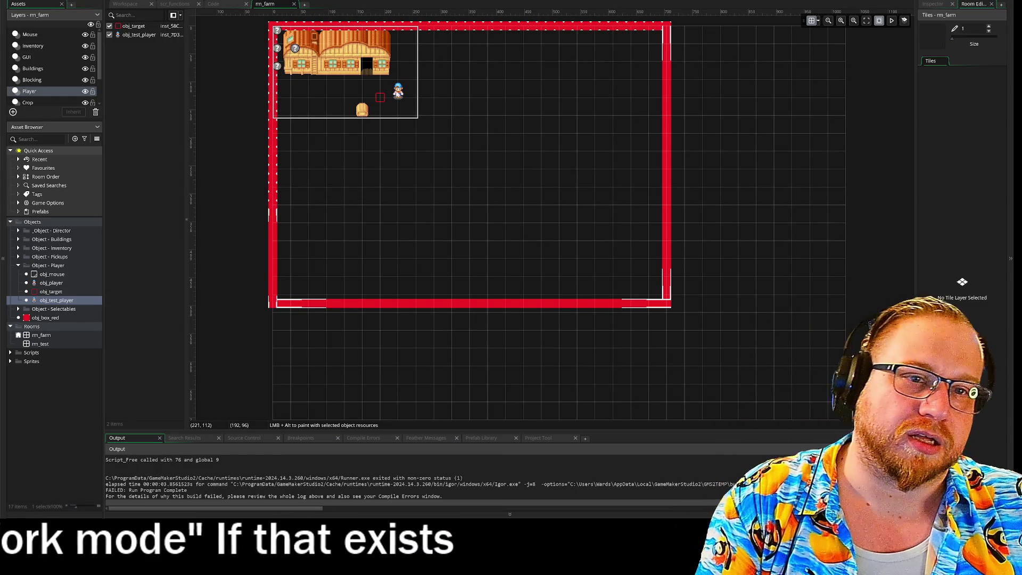
# - Delete the red target instance and select the tile_grass layer
pyautogui.click(380, 98)
pyautogui.press('Delete')
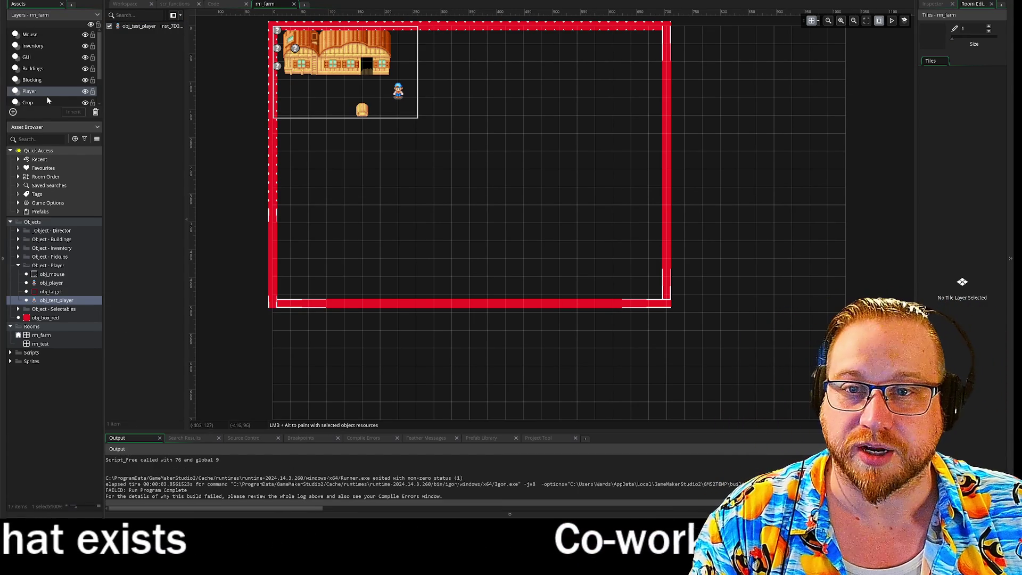
pyautogui.scroll(-2, 47, 97)
pyautogui.click(37, 78)
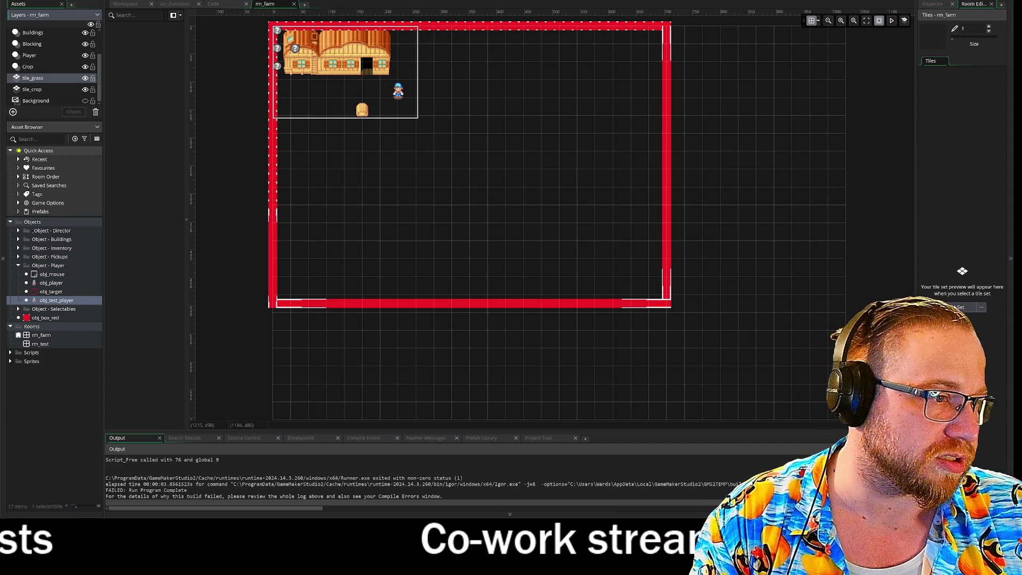
# - Assign ts_ground to the tile layer and paint yellow dirt across the black area's top and top-right notch
pyautogui.click(965, 308)
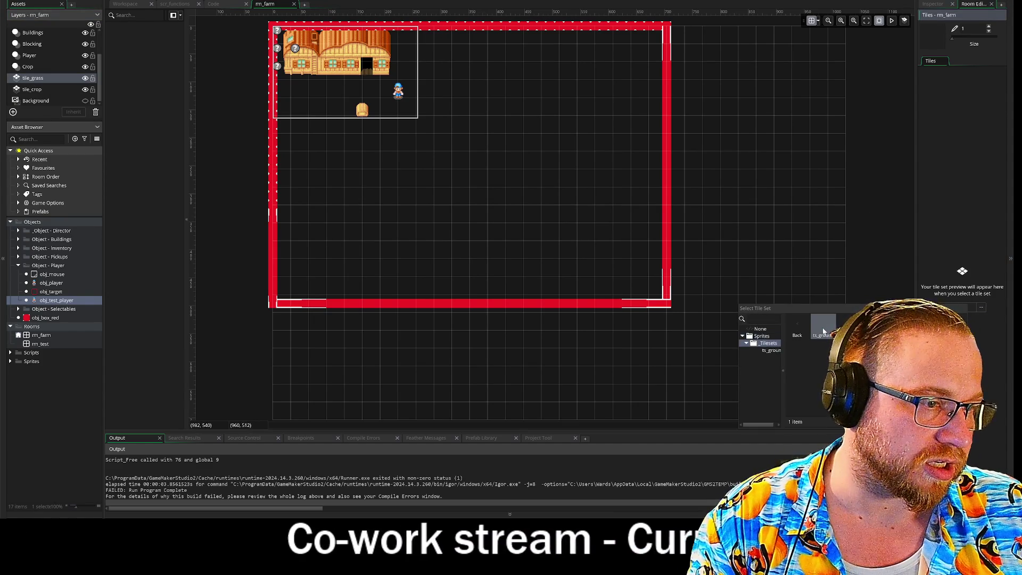
pyautogui.click(824, 331)
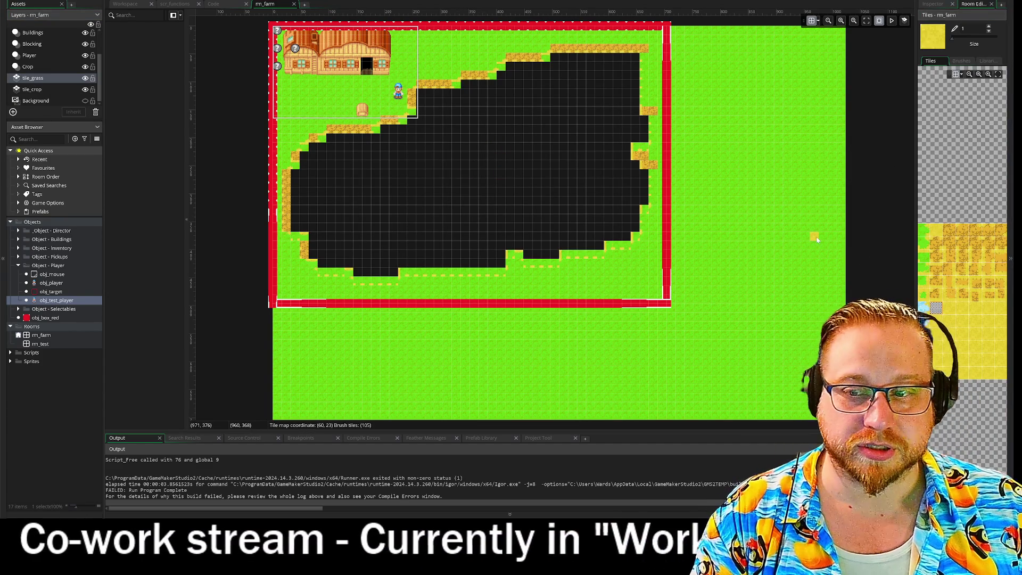
pyautogui.moveTo(917, 229); pyautogui.dragTo(863, 229)
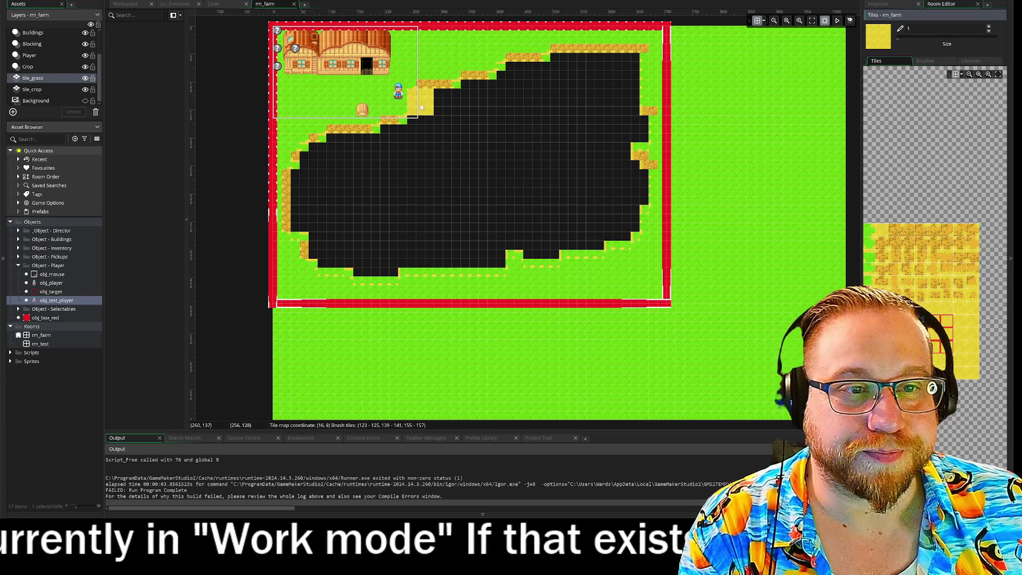
pyautogui.moveTo(454, 107)
pyautogui.mouseDown()
pyautogui.moveTo(505, 101)
pyautogui.moveTo(495, 92)
pyautogui.moveTo(567, 97)
pyautogui.moveTo(509, 81)
pyautogui.moveTo(519, 73)
pyautogui.moveTo(573, 78)
pyautogui.mouseUp()
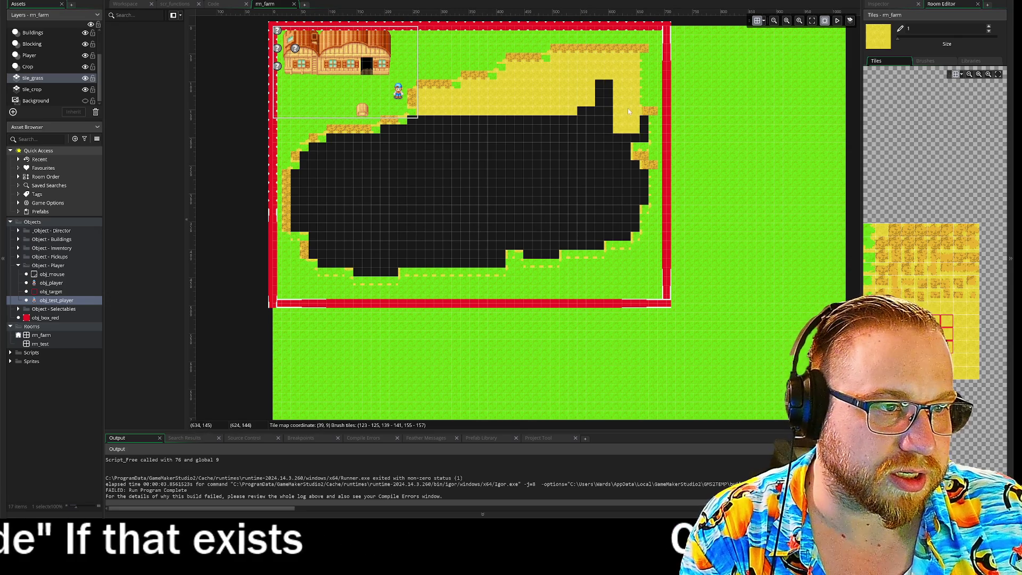
pyautogui.moveTo(603, 84)
pyautogui.mouseDown()
pyautogui.moveTo(608, 148)
pyautogui.moveTo(618, 145)
pyautogui.mouseUp()
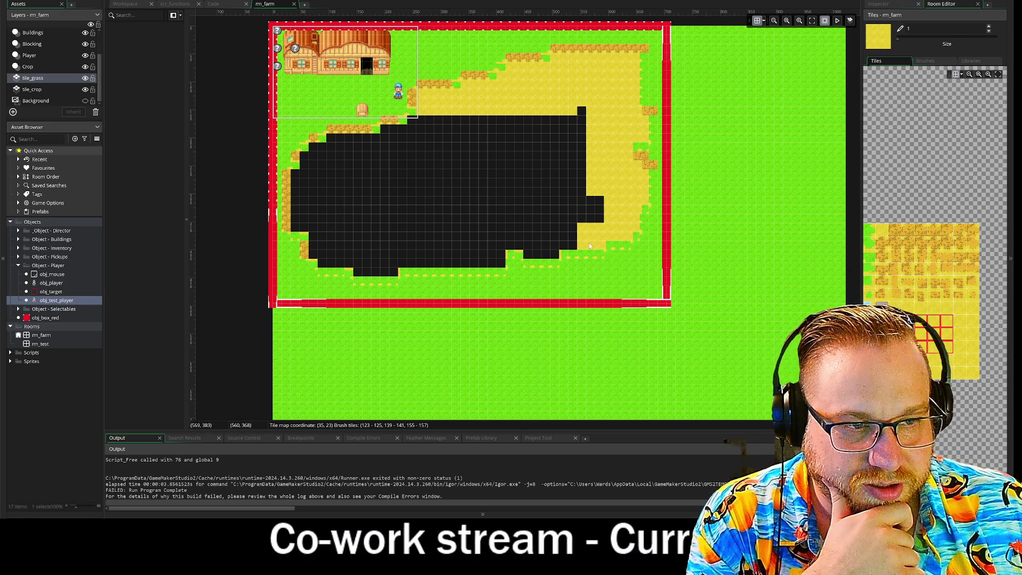
# - Paint yellow dirt tiles over all the remaining black area inside rm_farm's red border
pyautogui.click(539, 248)
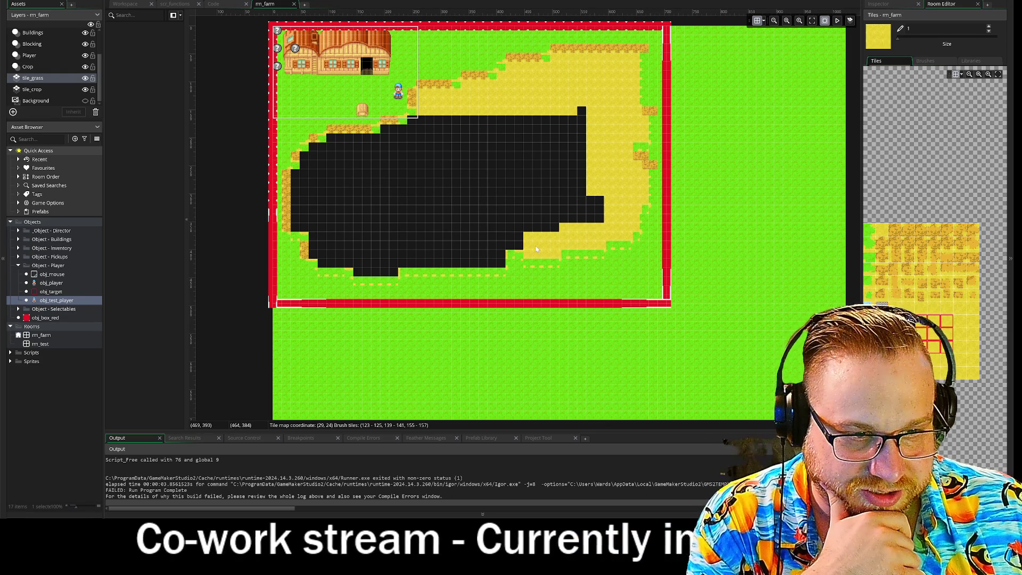
pyautogui.click(515, 238)
pyautogui.moveTo(490, 258); pyautogui.dragTo(366, 265)
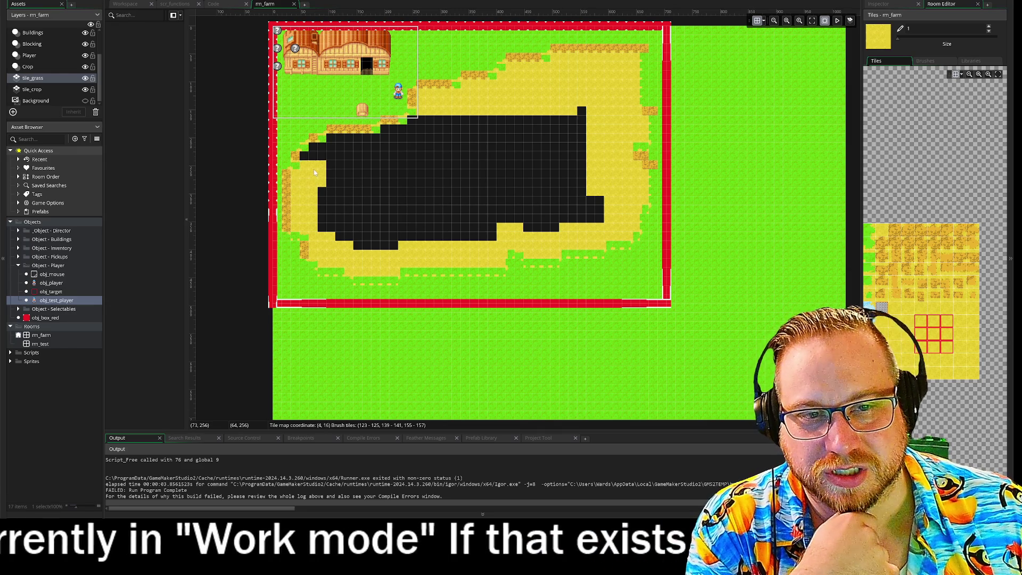
pyautogui.moveTo(324, 166)
pyautogui.mouseDown()
pyautogui.moveTo(324, 157)
pyautogui.moveTo(424, 136)
pyautogui.mouseUp()
pyautogui.moveTo(490, 137); pyautogui.dragTo(574, 126)
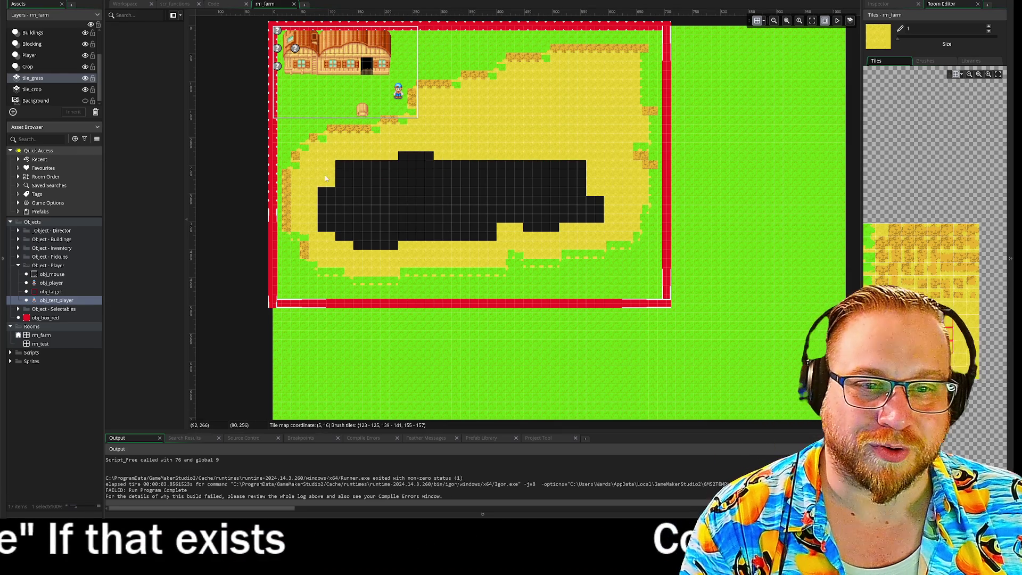
pyautogui.moveTo(347, 172); pyautogui.dragTo(557, 167)
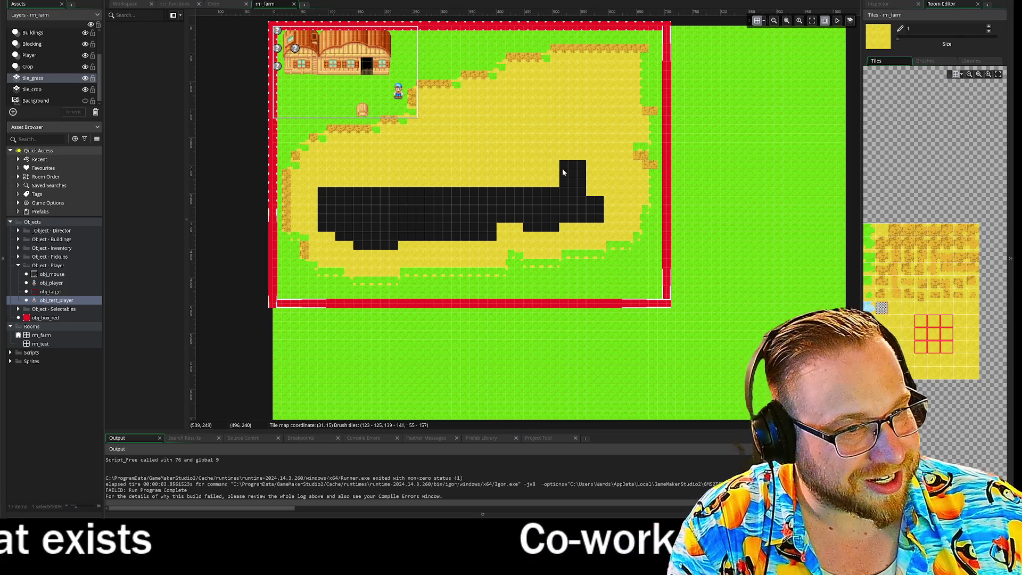
pyautogui.moveTo(483, 205)
pyautogui.mouseDown()
pyautogui.moveTo(340, 200)
pyautogui.moveTo(549, 189)
pyautogui.mouseUp()
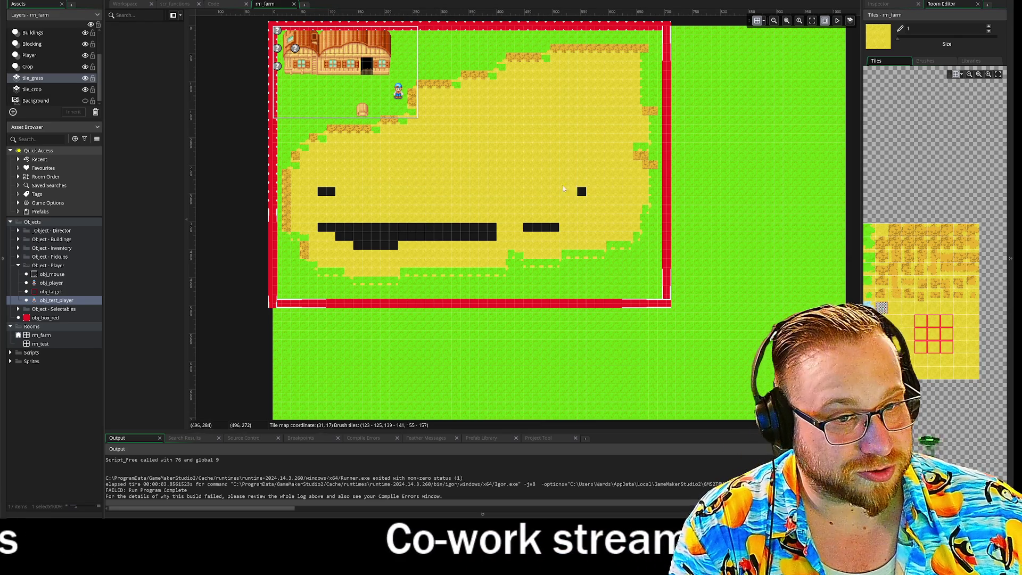
pyautogui.moveTo(332, 223); pyautogui.dragTo(551, 228)
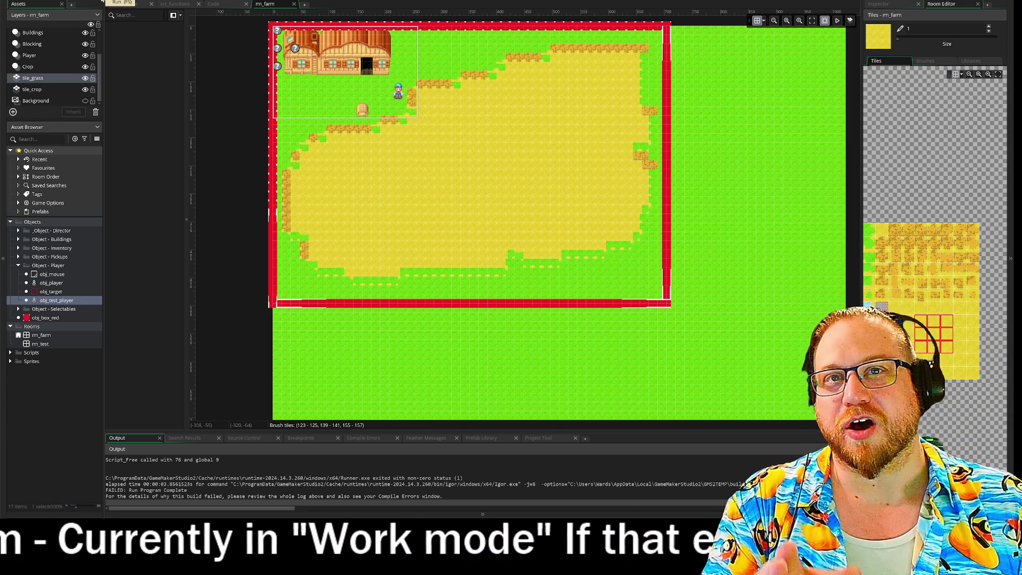
# - Test-run the game, which reports FAILED, then select the Mouse layer
pyautogui.click(101, 1)
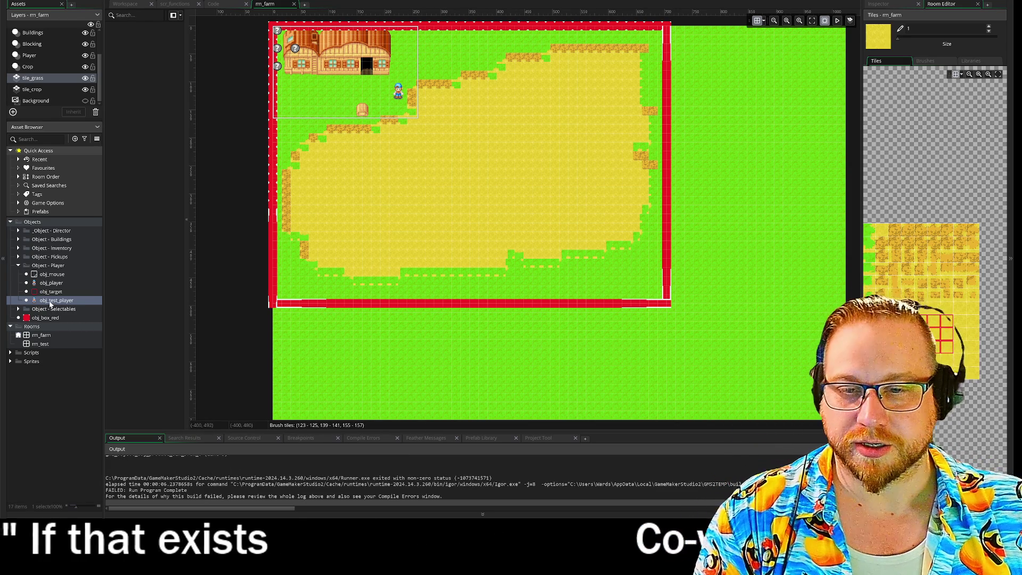
pyautogui.scroll(2, 36, 74)
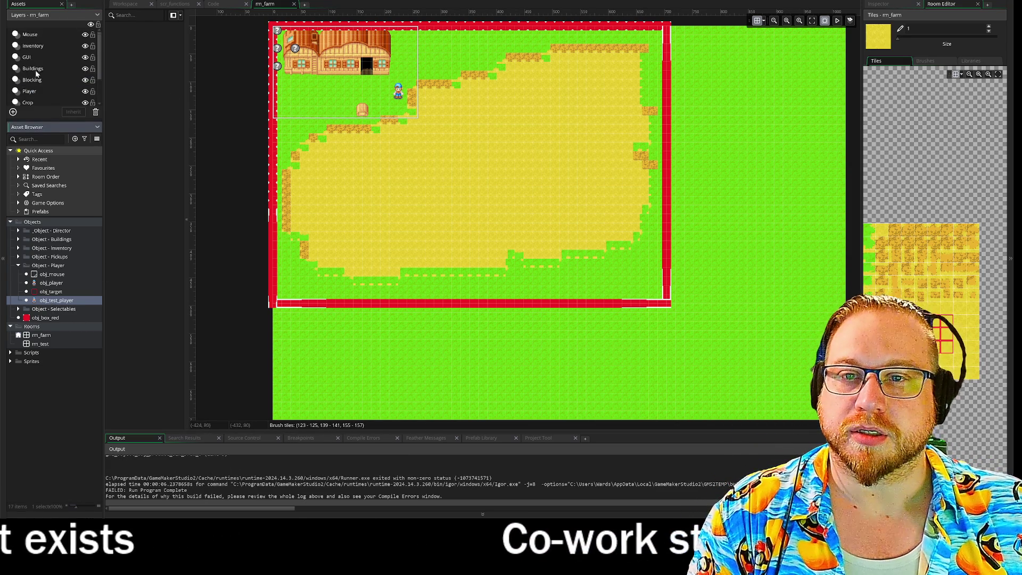
pyautogui.click(31, 34)
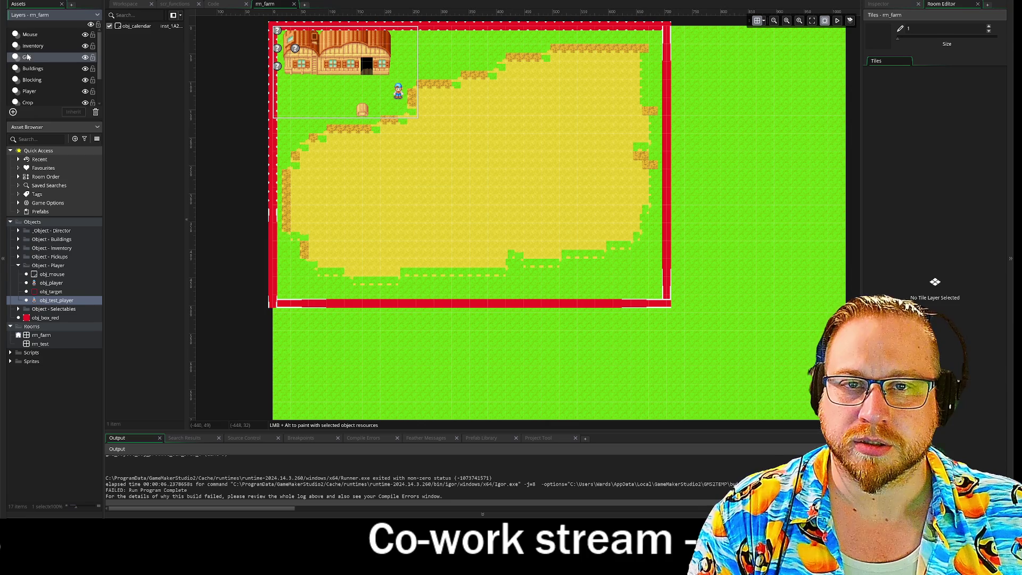
# - Delete the obj_produce_bin instance from the Buildings layer
pyautogui.click(30, 69)
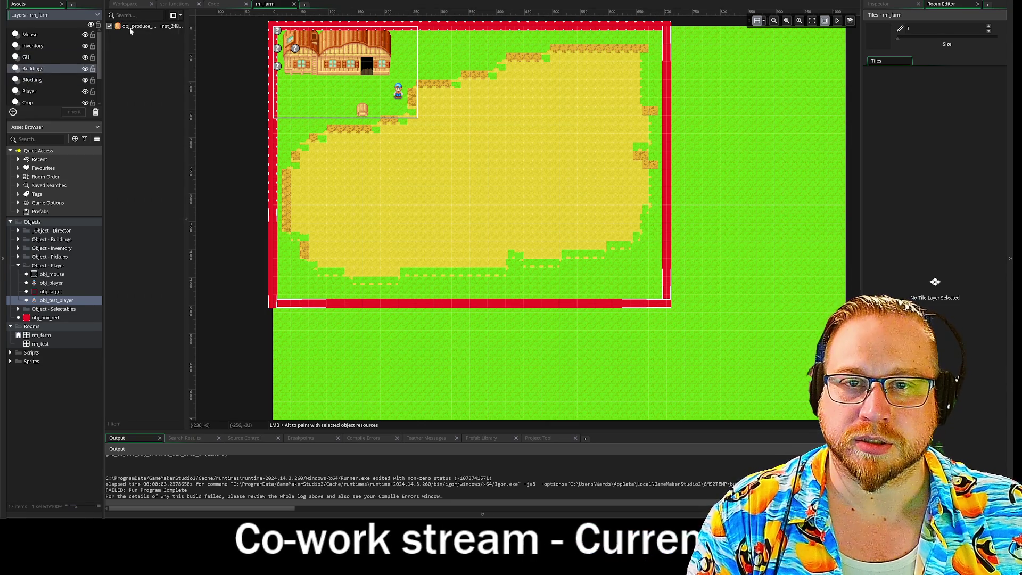
pyautogui.click(129, 29)
pyautogui.press('Delete')
# - Run the game, walk the player with the arrow keys, then close the game window
pyautogui.press('F5')
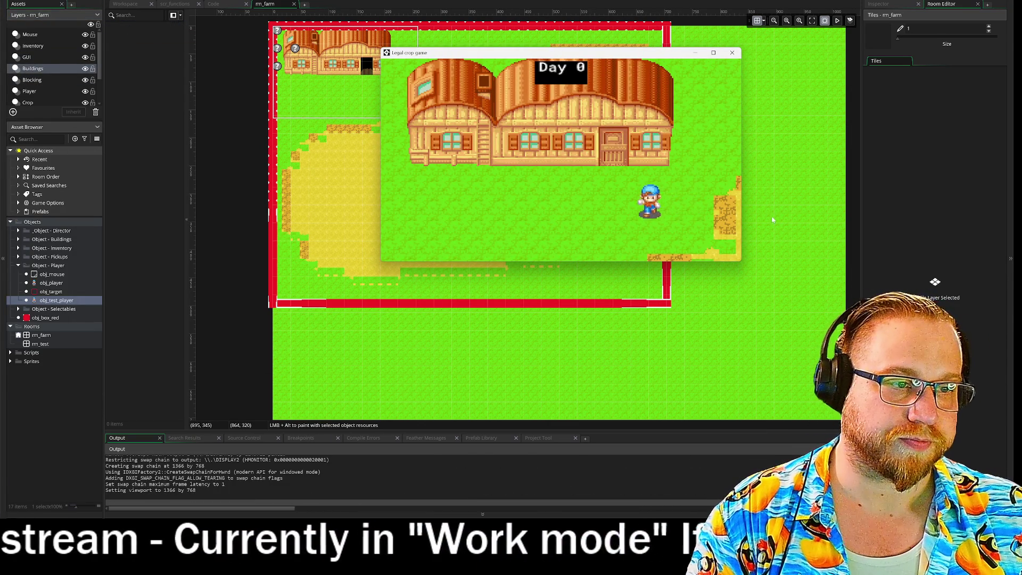
pyautogui.press('Left')
pyautogui.press('Up')
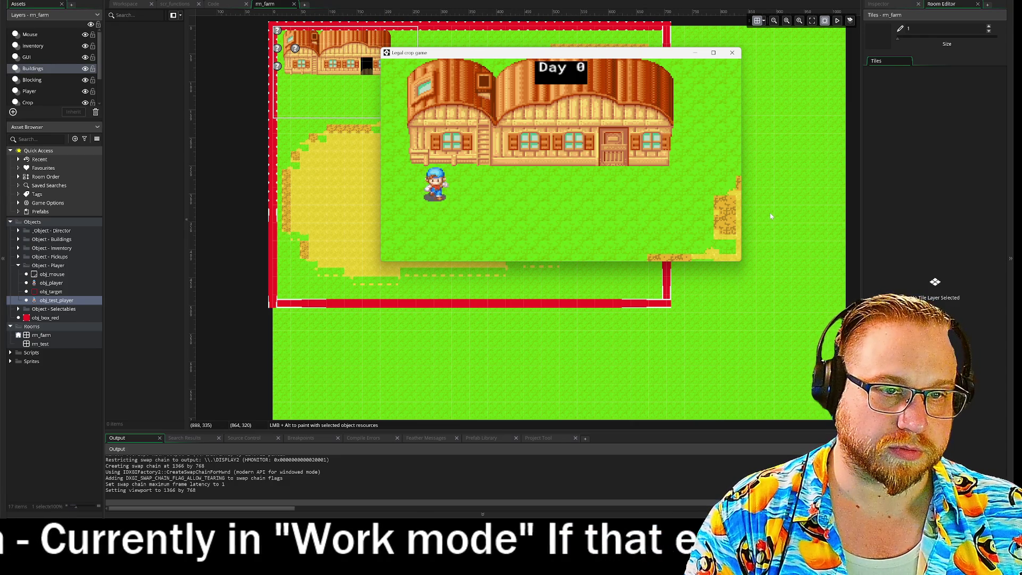
pyautogui.press('Right')
pyautogui.click(732, 53)
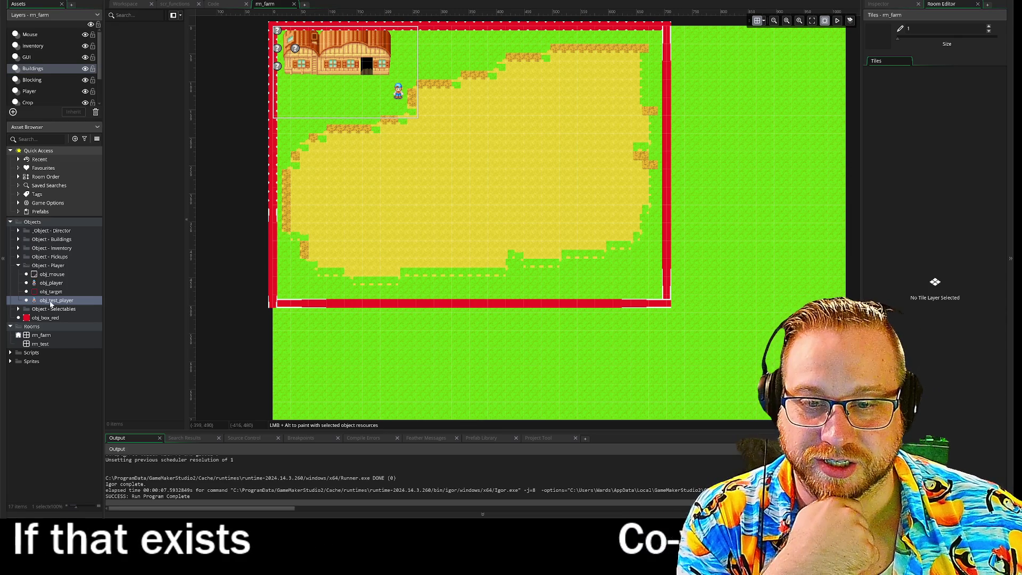
# - In rm_farm's Inspector, make Viewport 0's camera follow obj_test_player, then launch the game
pyautogui.click(884, 4)
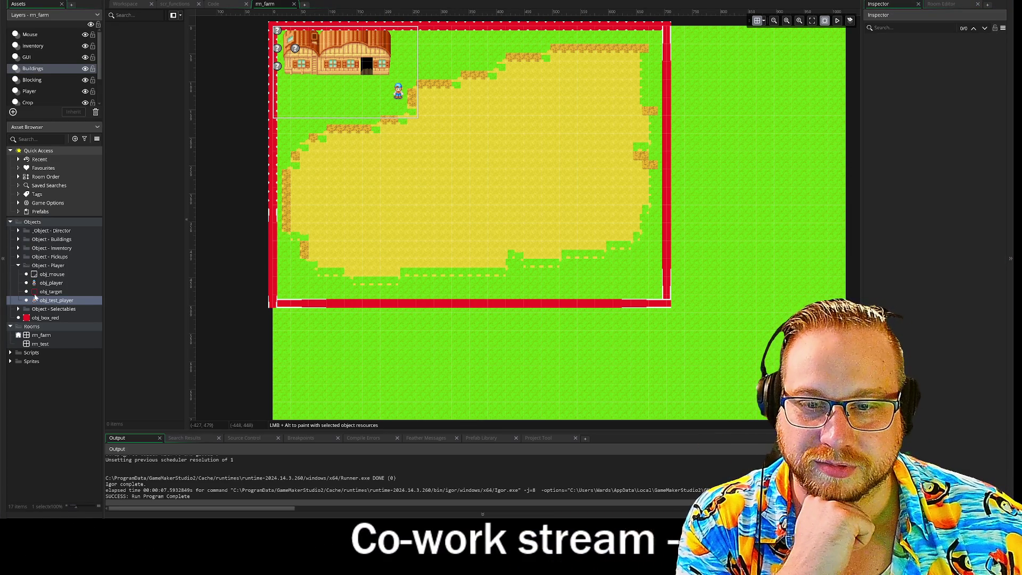
pyautogui.click(37, 336)
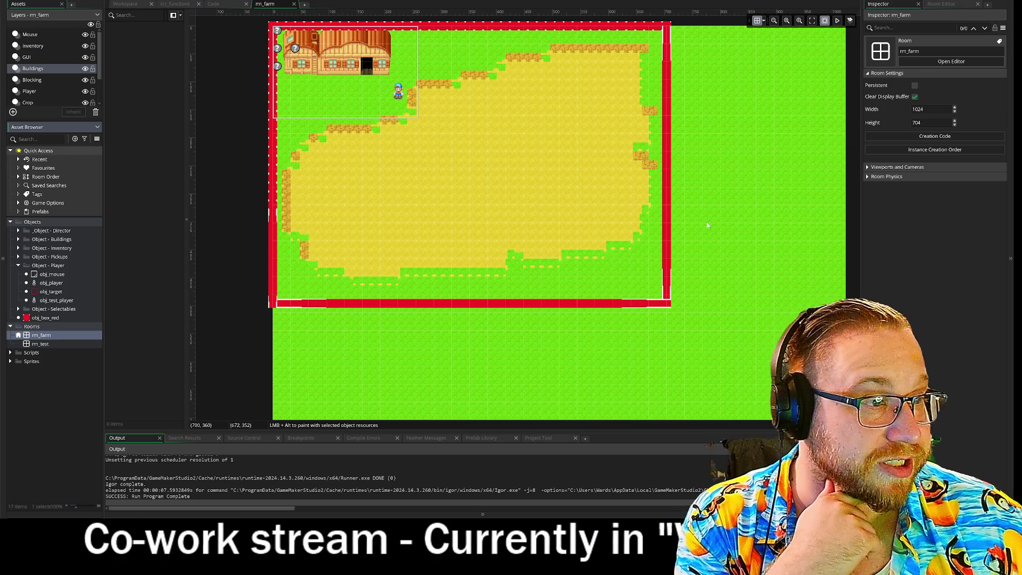
pyautogui.moveTo(862, 221); pyautogui.dragTo(899, 227)
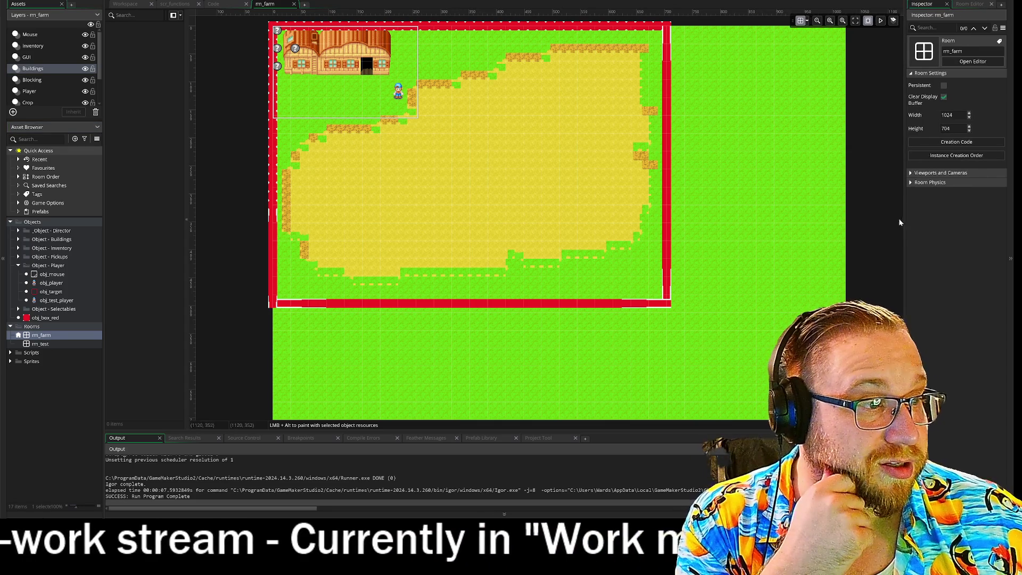
pyautogui.click(932, 172)
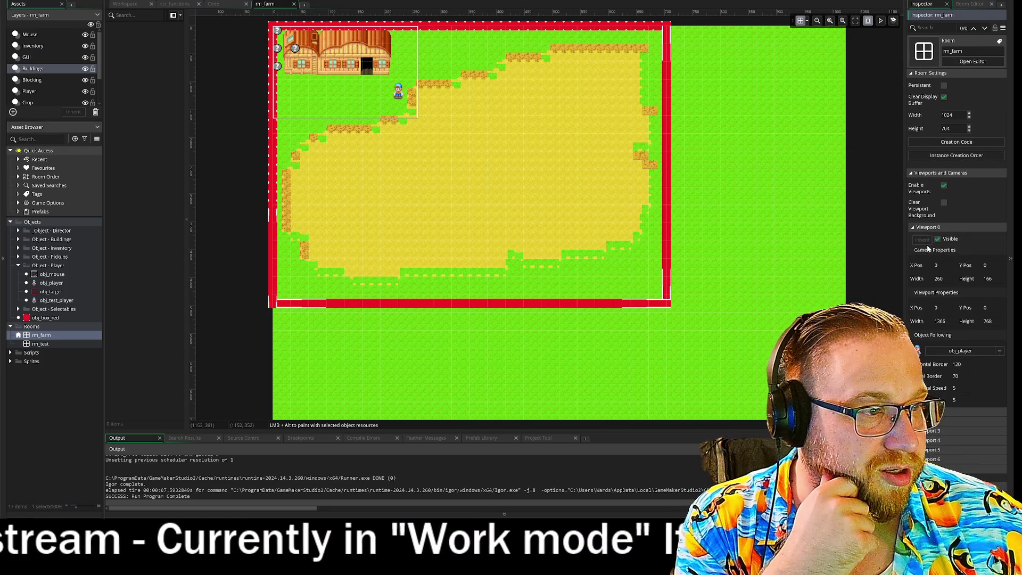
pyautogui.click(992, 350)
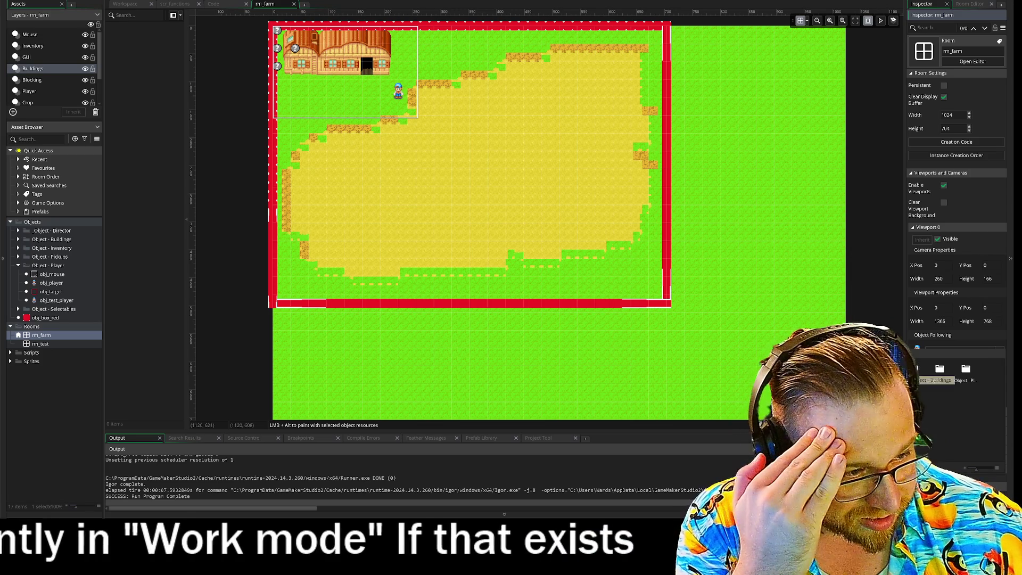
pyautogui.doubleClick(937, 373)
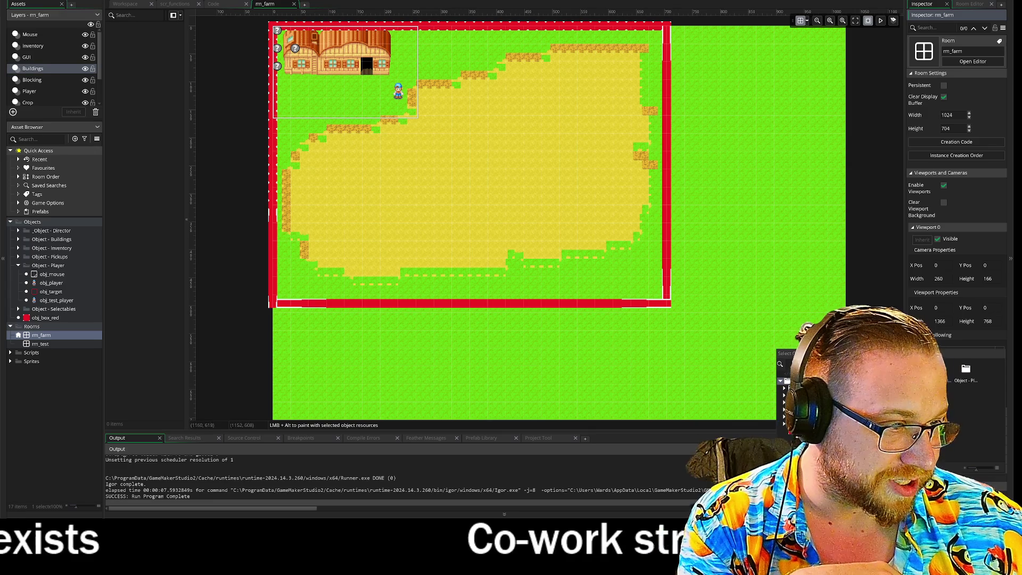
pyautogui.doubleClick(957, 382)
pyautogui.doubleClick(924, 372)
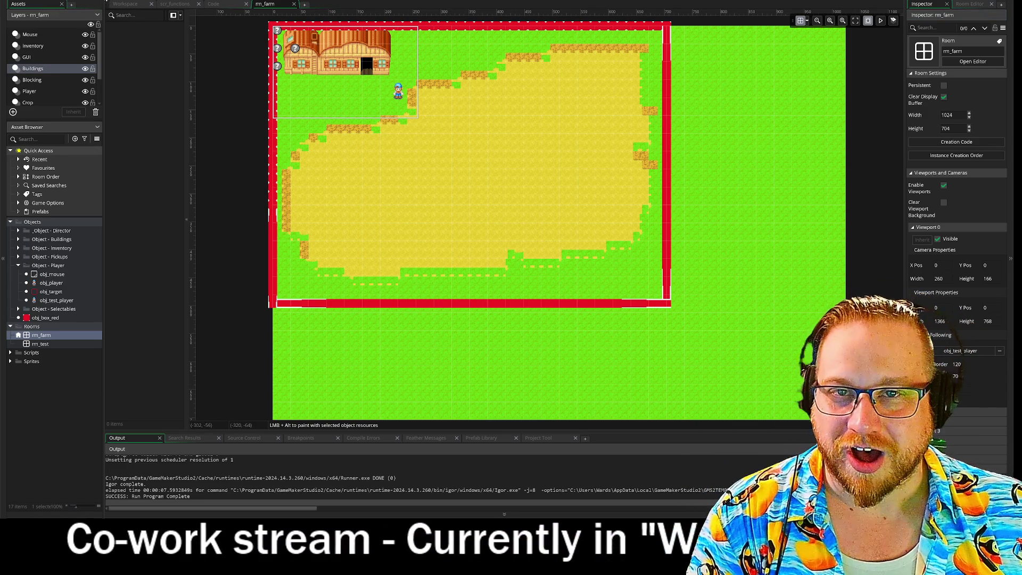
pyautogui.press('F5')
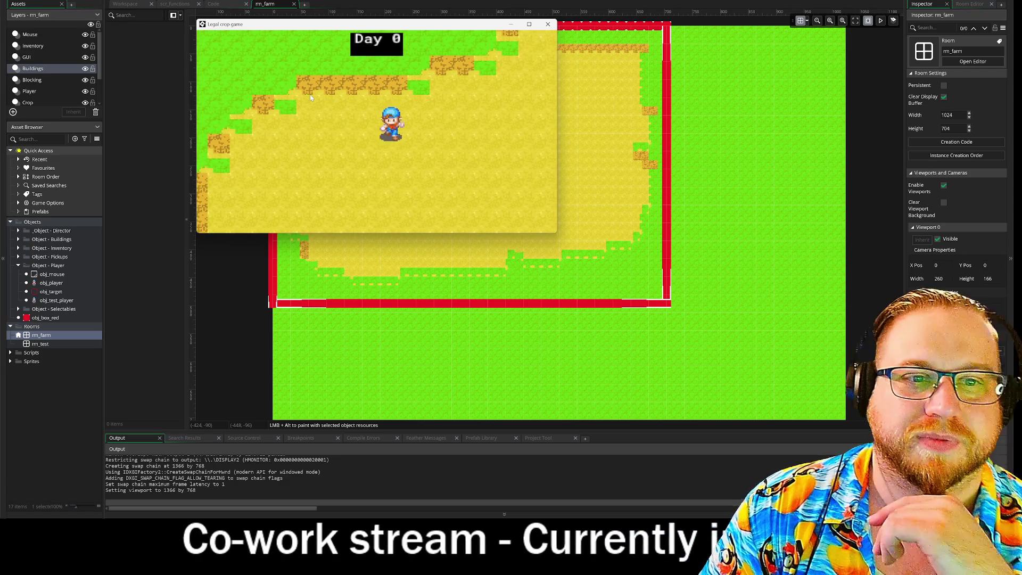
# - Close the running game window to end the camera test
pyautogui.click(547, 24)
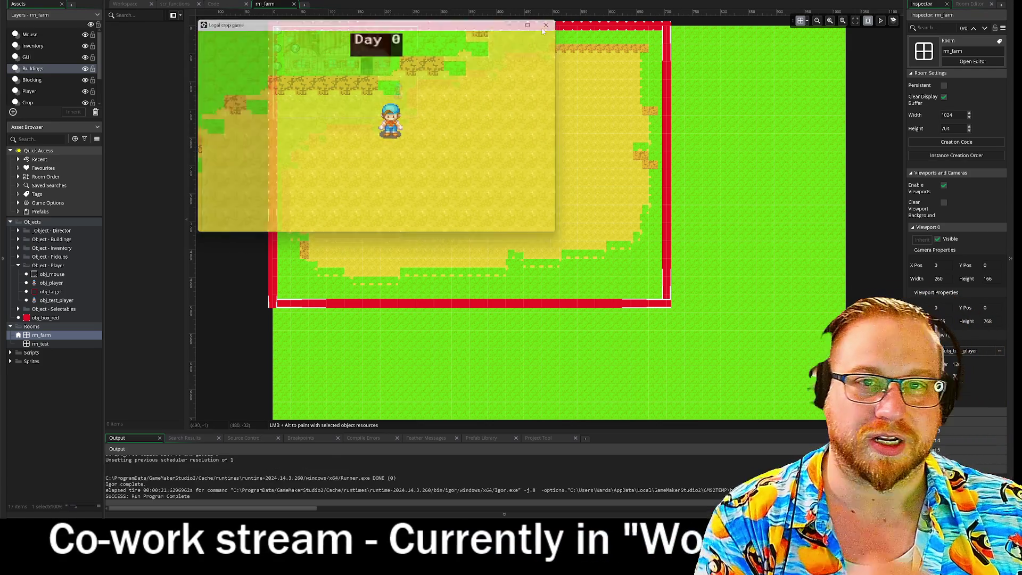
# - Change spdRun from 2 to 3 in obj_test_player's Create event and relaunch the game
pyautogui.doubleClick(51, 283)
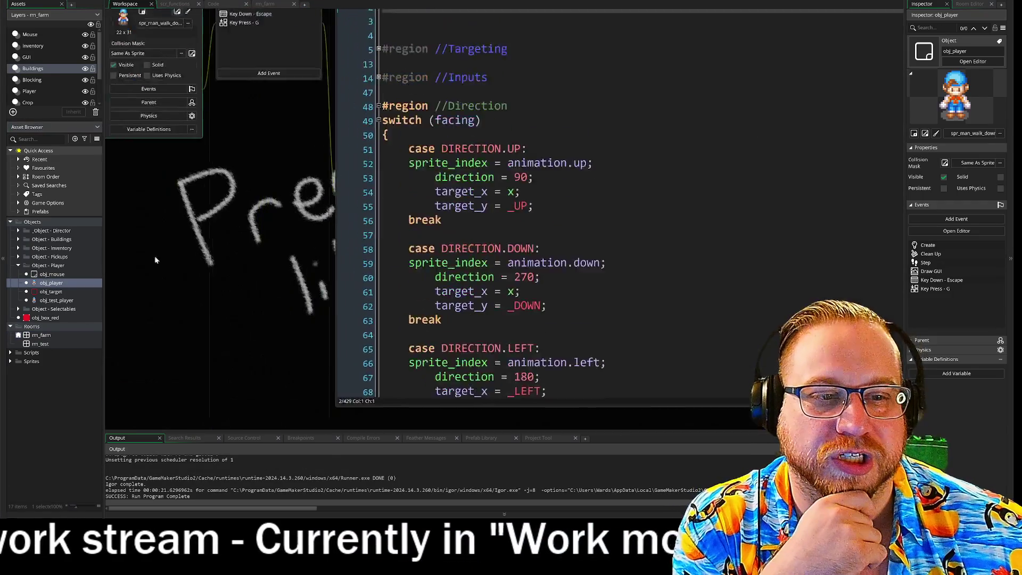
pyautogui.click(250, 25)
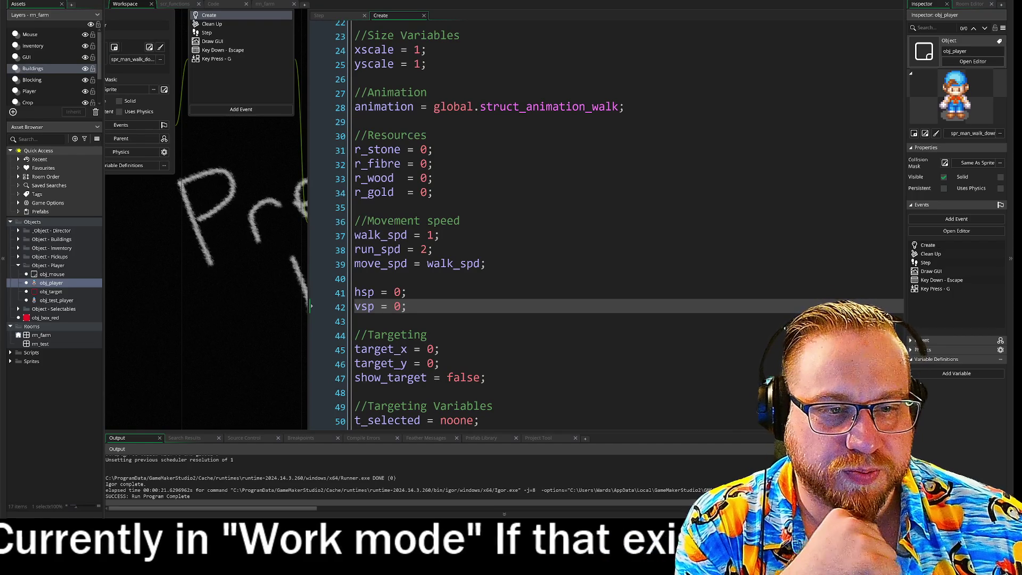
pyautogui.scroll(-2, 524, 224)
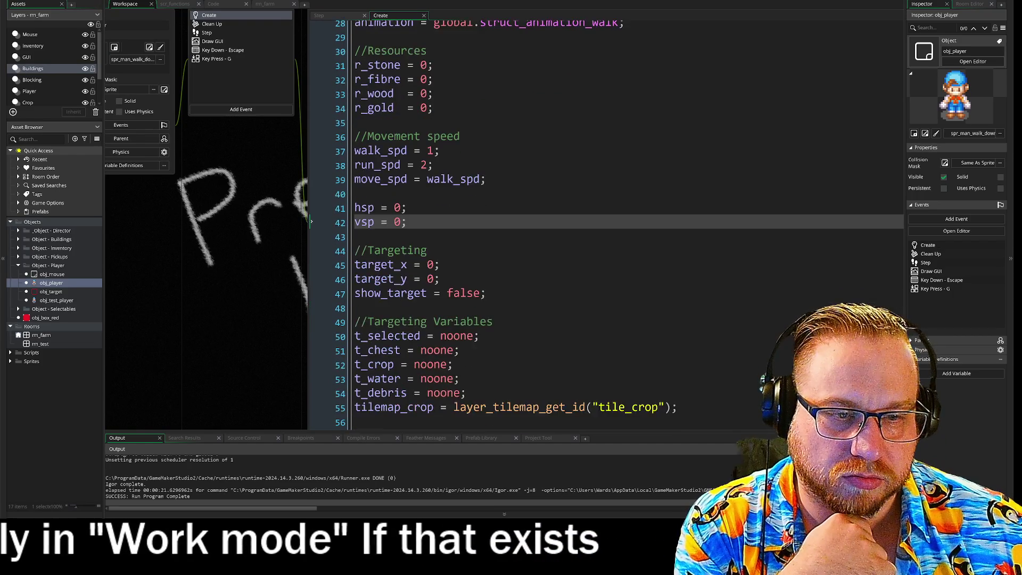
pyautogui.scroll(3, 524, 223)
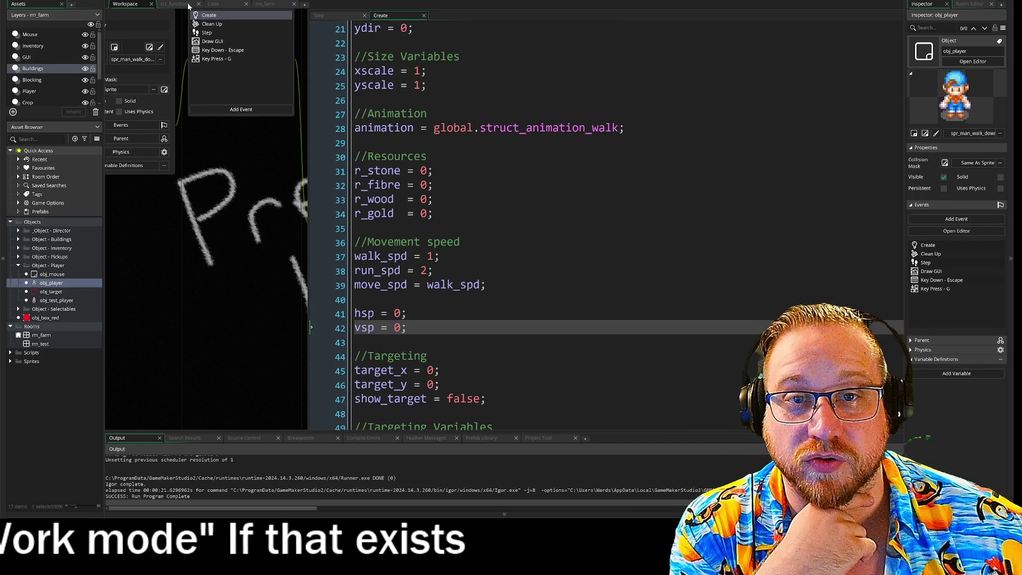
pyautogui.scroll(-5, 199, 188)
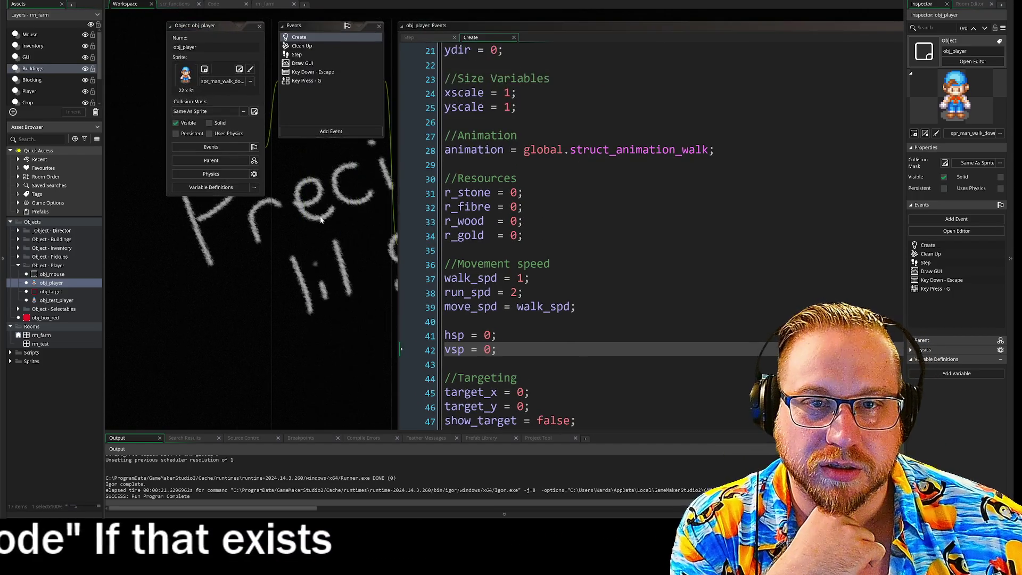
pyautogui.scroll(-5, 320, 393)
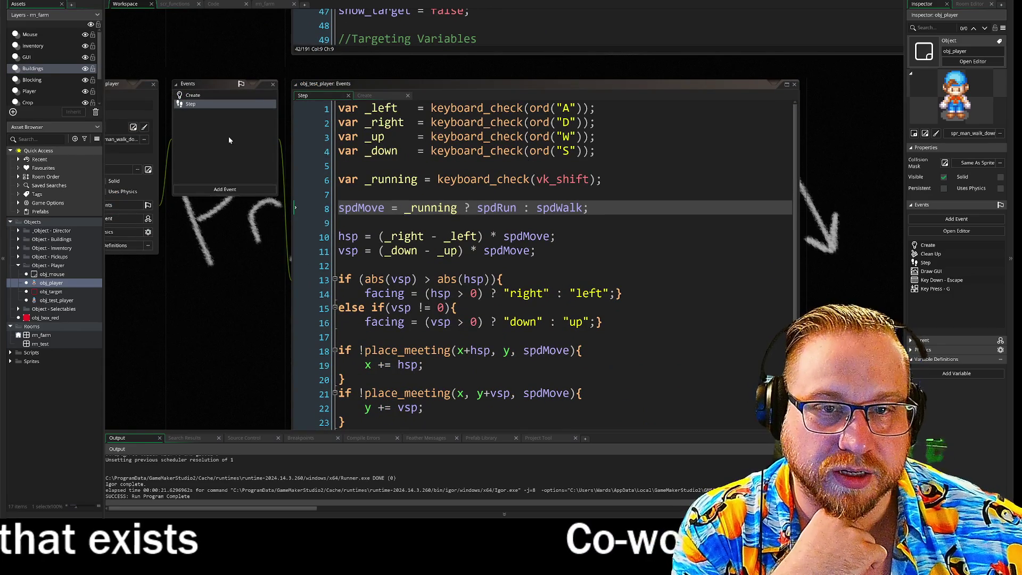
pyautogui.click(202, 94)
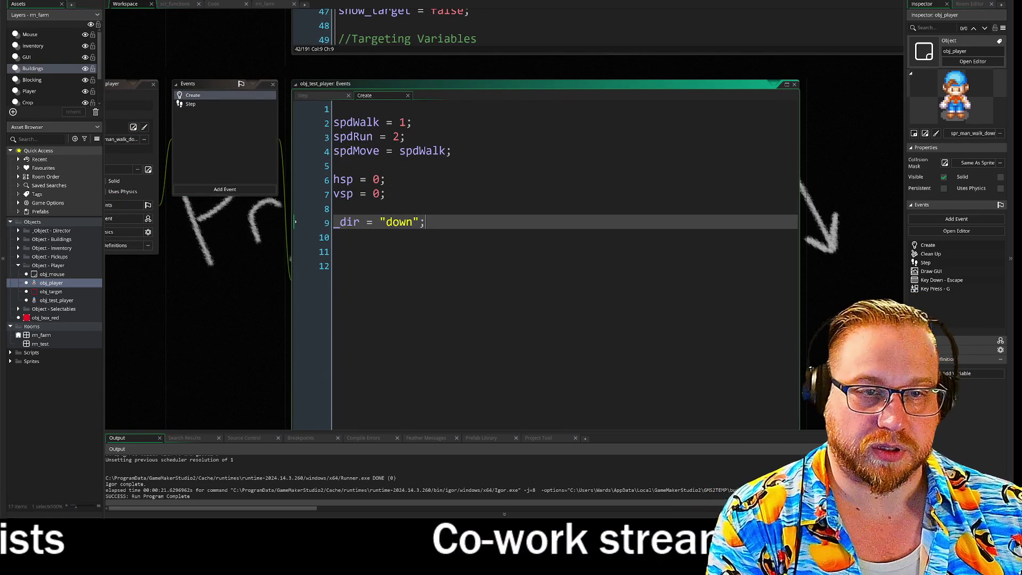
pyautogui.click(399, 137)
pyautogui.write('3')
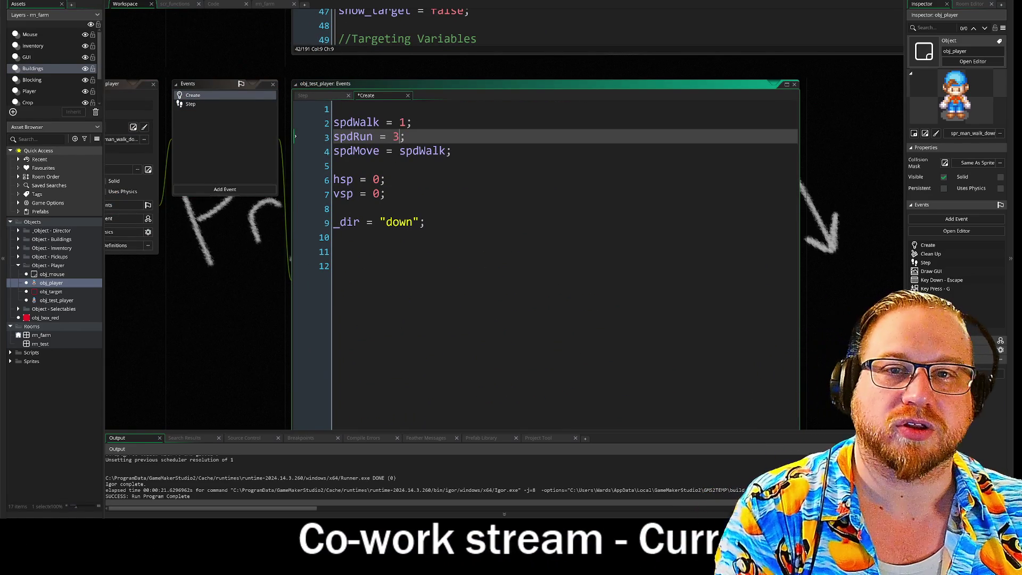
pyautogui.press('F5')
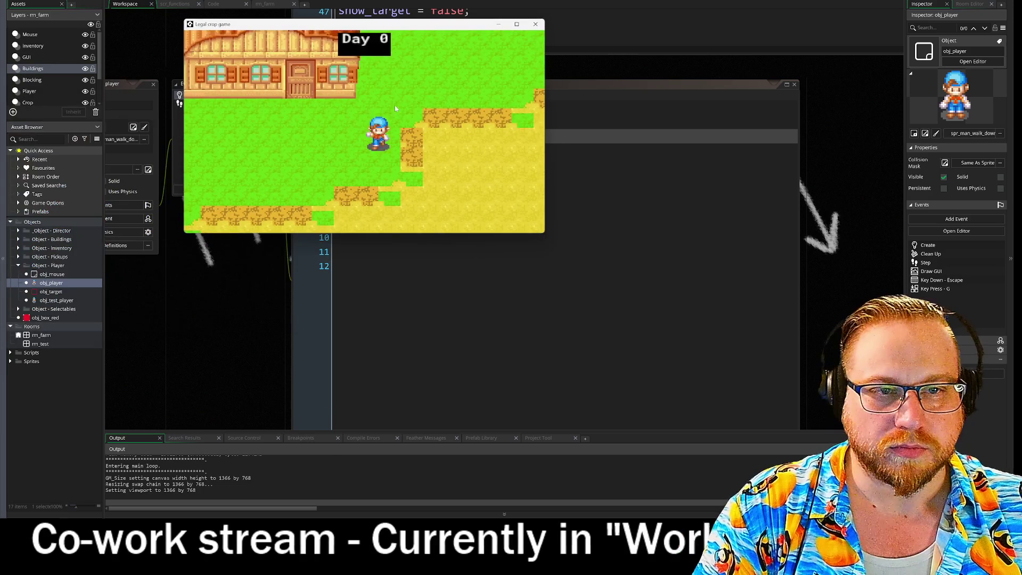
# - Walk the player around the farm with WASD to test the faster run, then close the game
pyautogui.press('d')
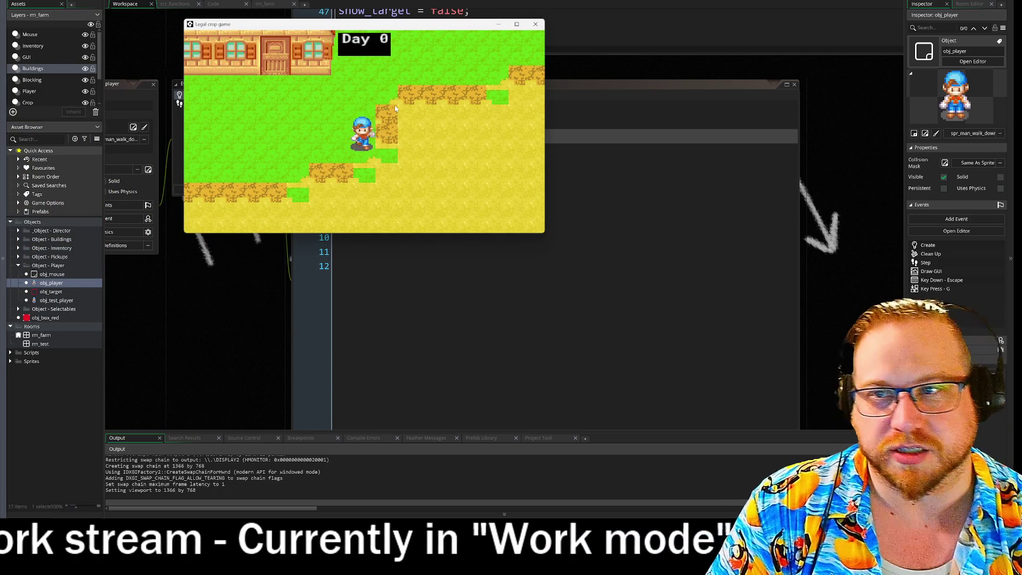
pyautogui.press('s')
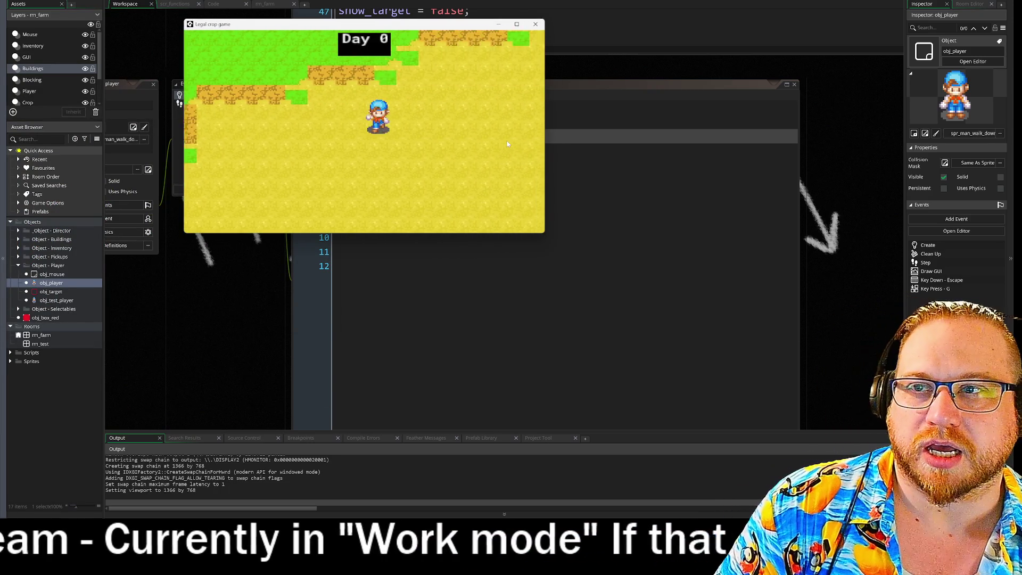
pyautogui.press('w')
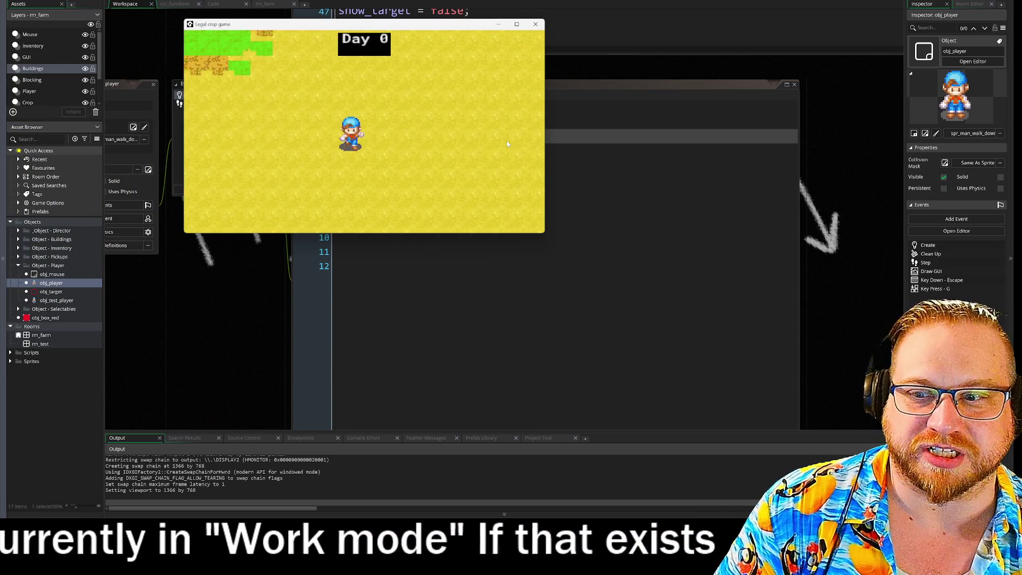
pyautogui.press('s')
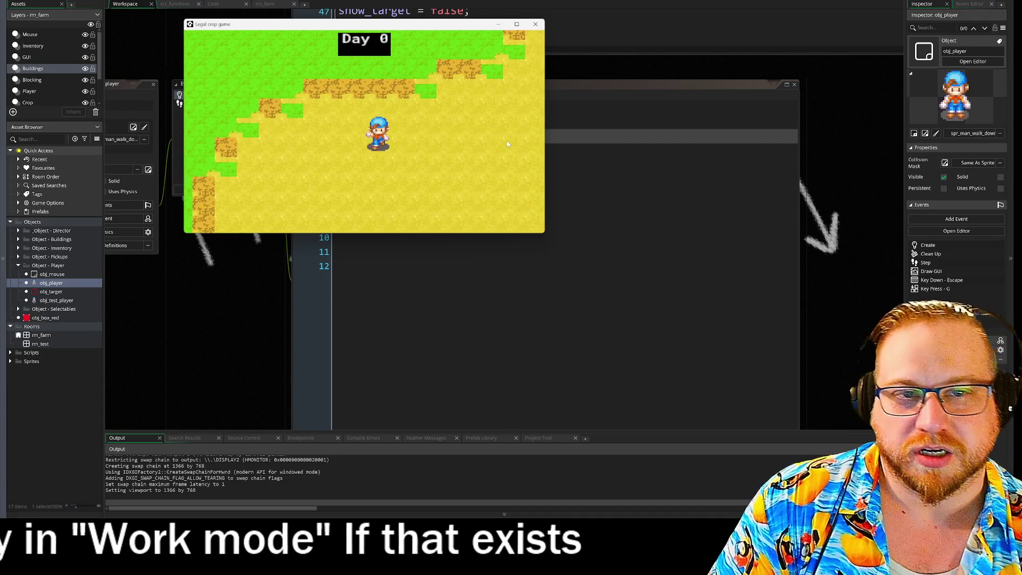
pyautogui.press('a')
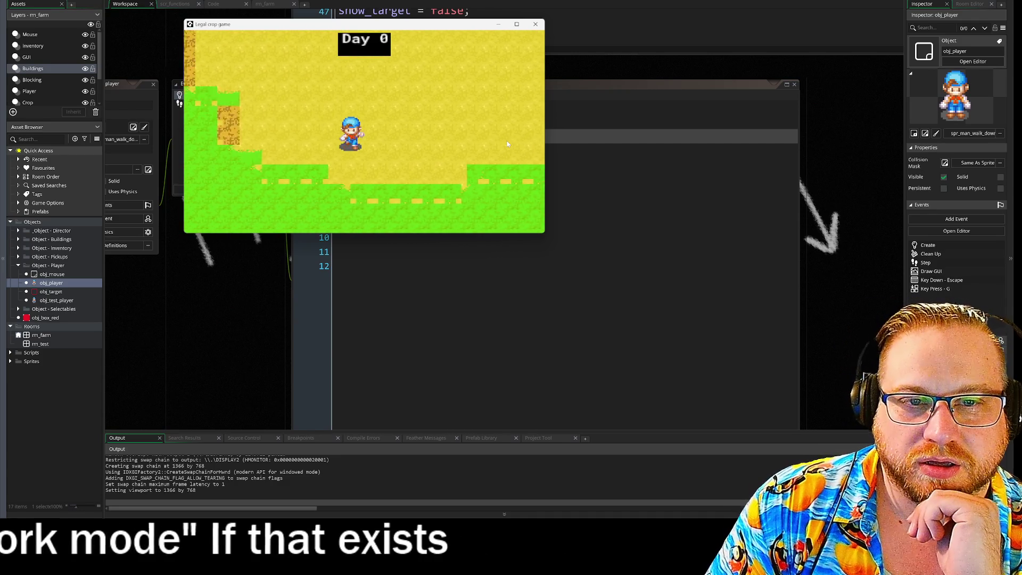
pyautogui.press('w')
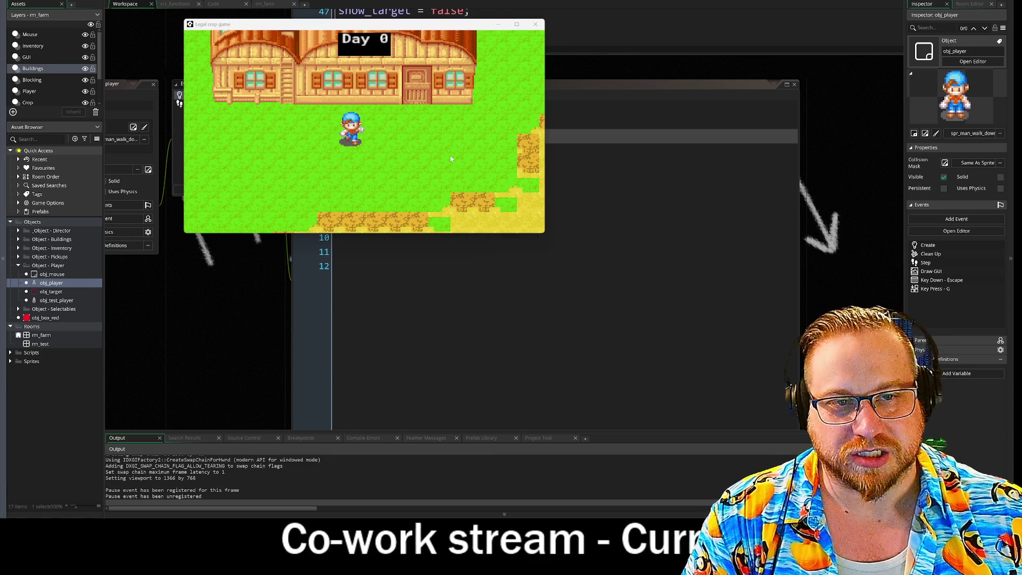
pyautogui.press('s')
pyautogui.press('d')
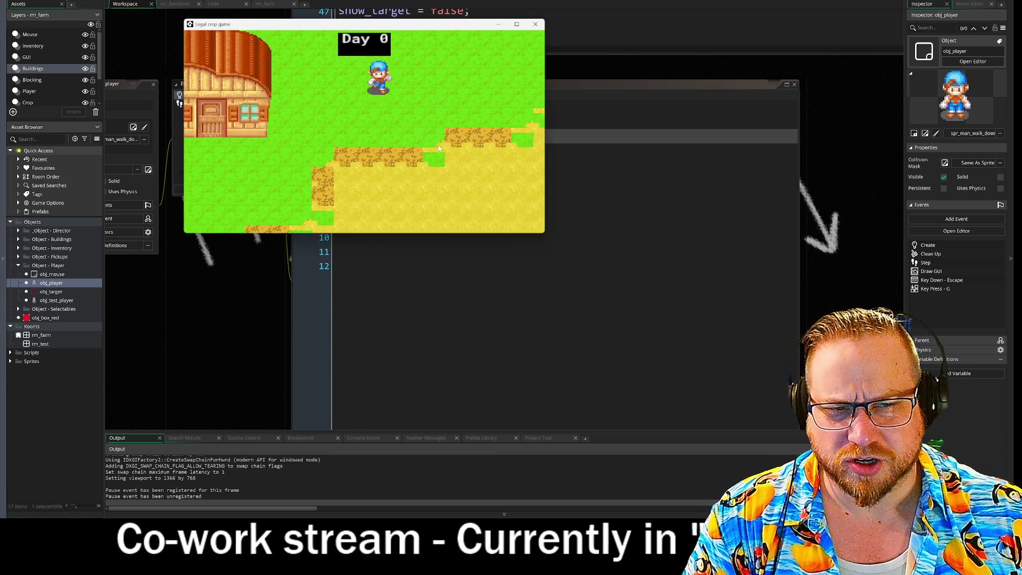
pyautogui.press('d')
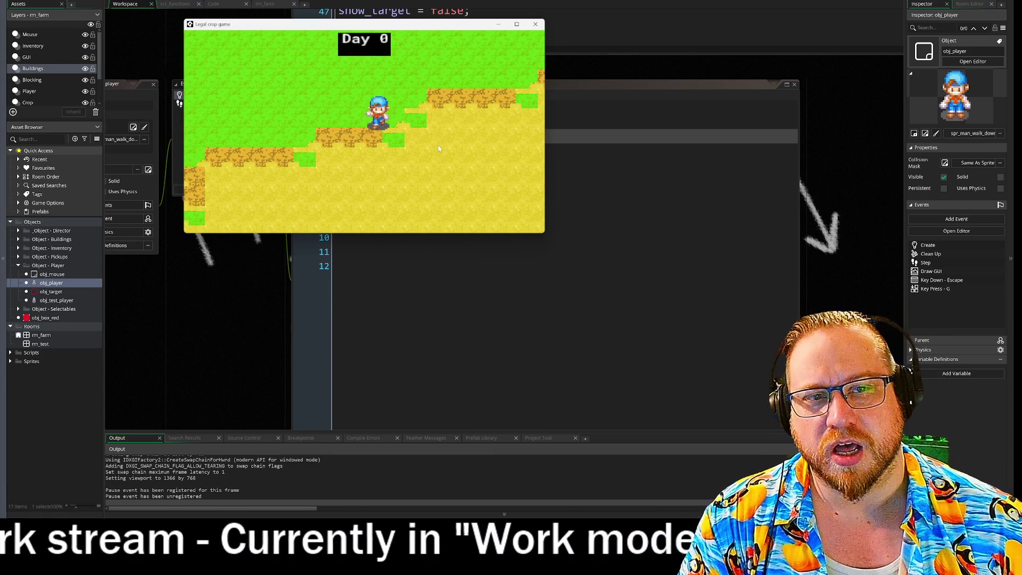
pyautogui.press('a')
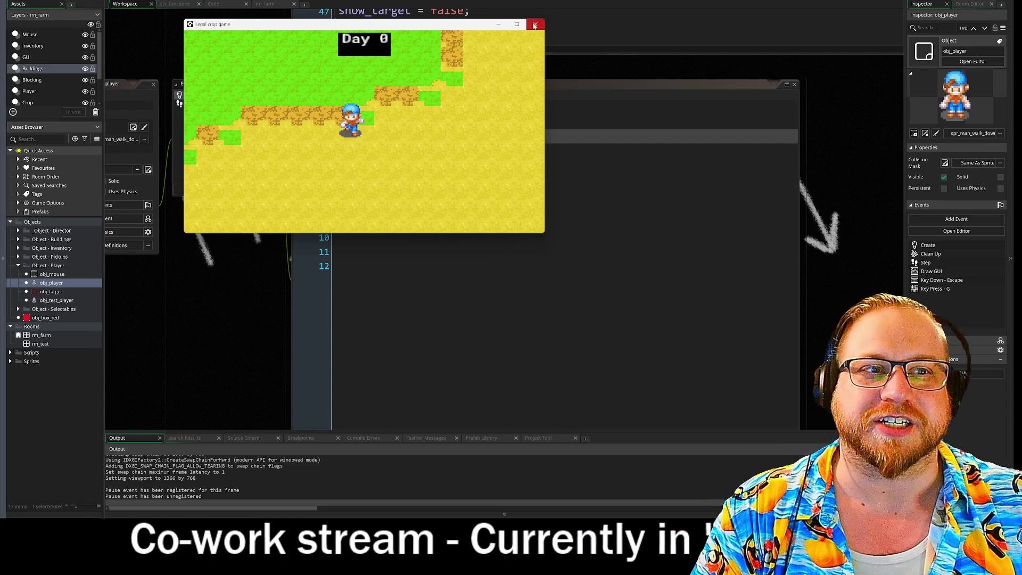
pyautogui.press('w')
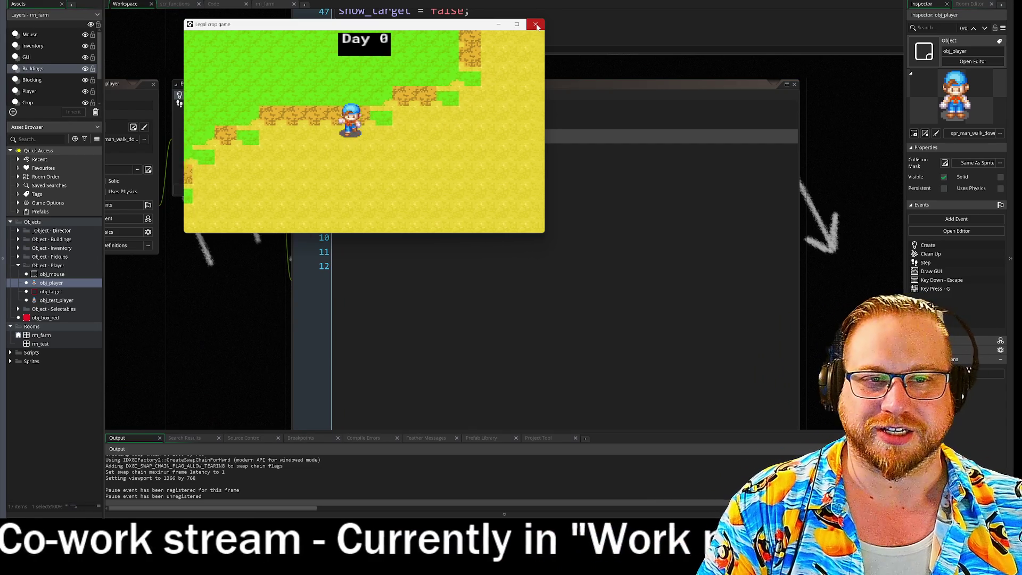
pyautogui.press('s')
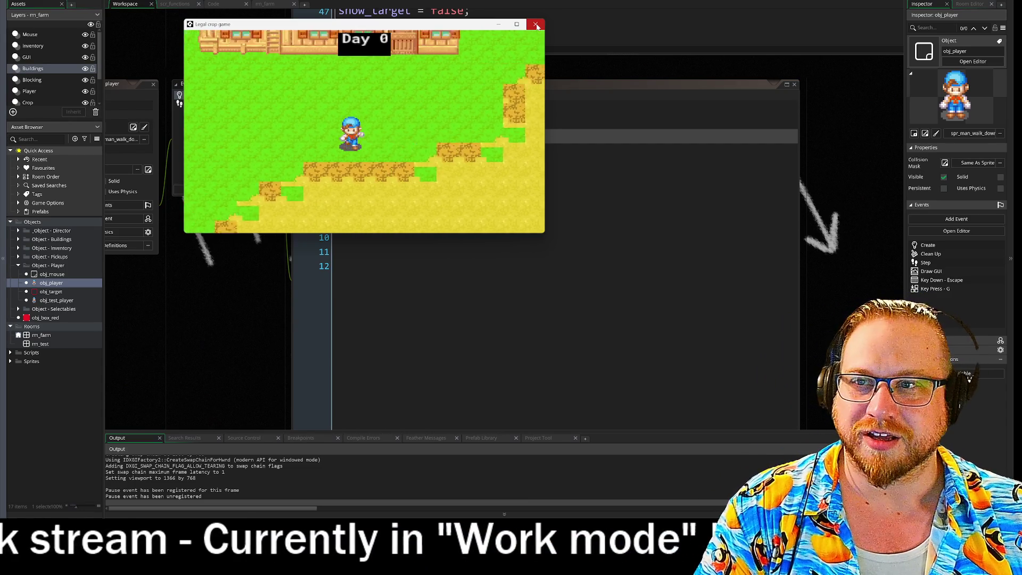
pyautogui.press('d')
pyautogui.press('w')
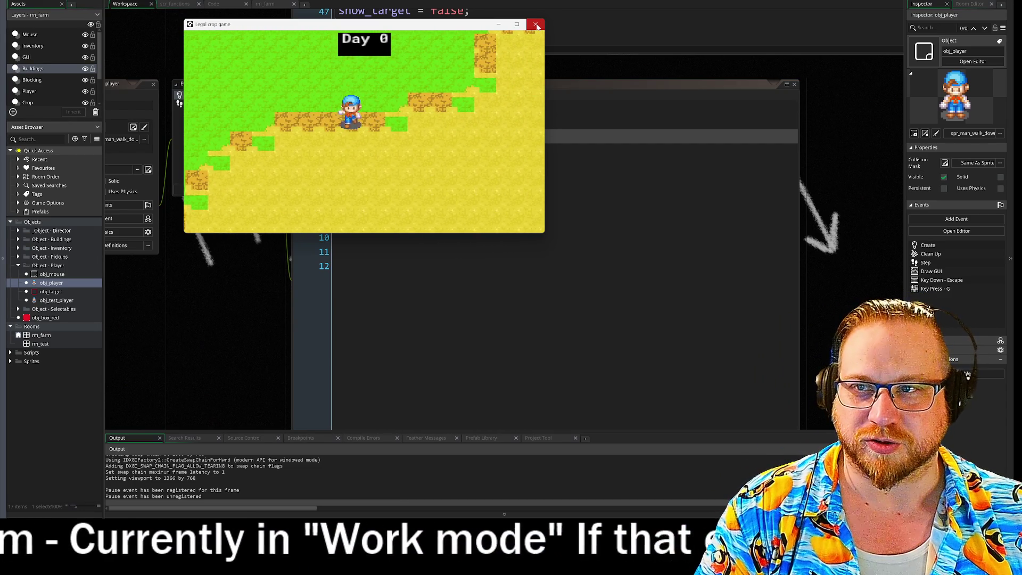
pyautogui.click(537, 25)
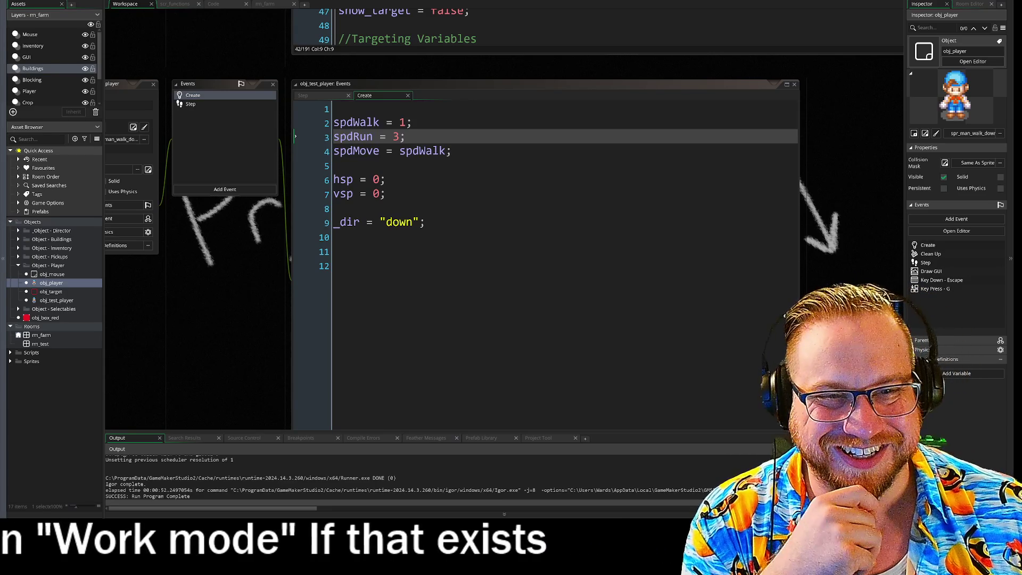
# - Display obj_test_player's Step event code, where line 8 picks spdRun when running
pyautogui.click(296, 264)
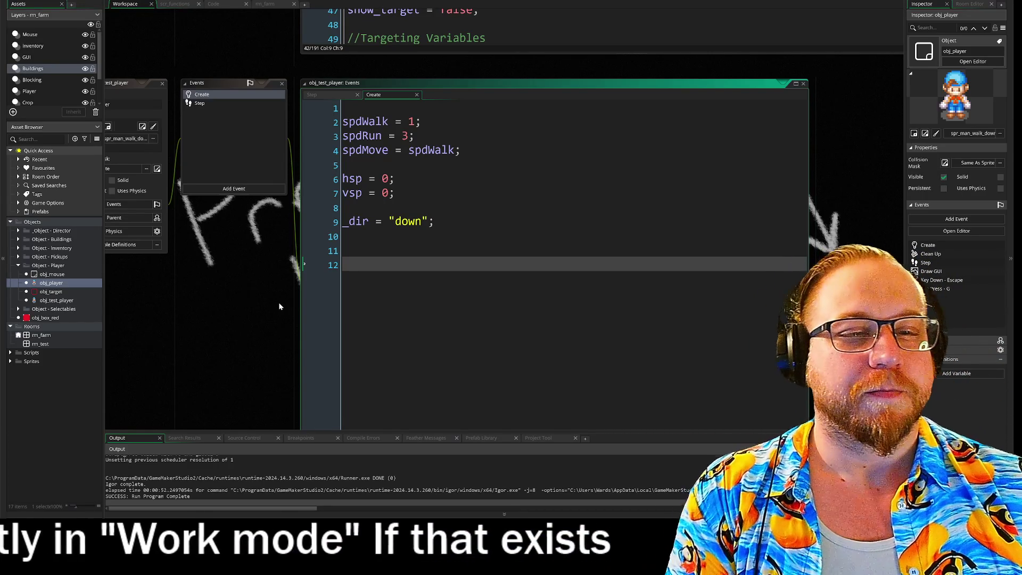
pyautogui.click(215, 102)
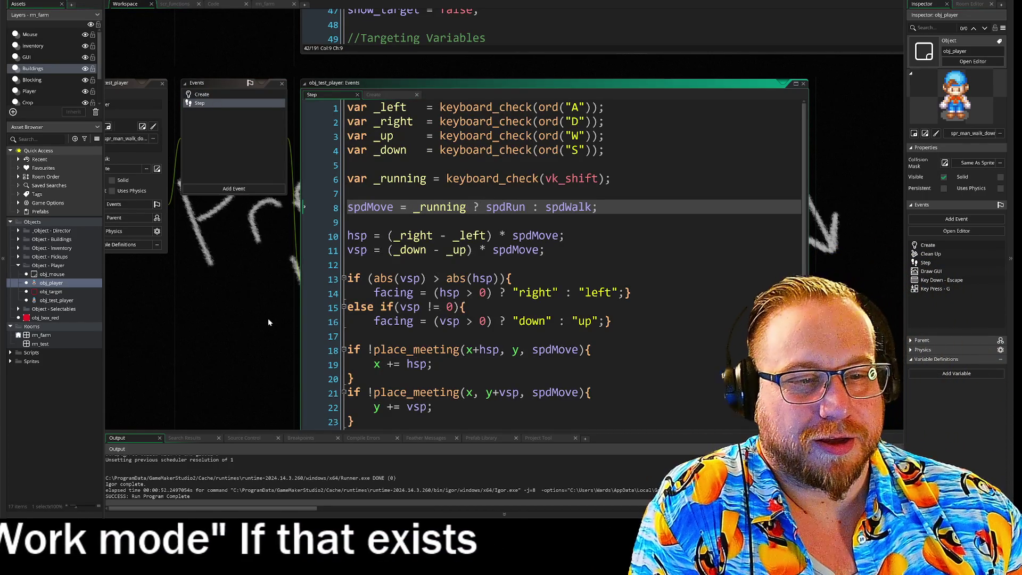
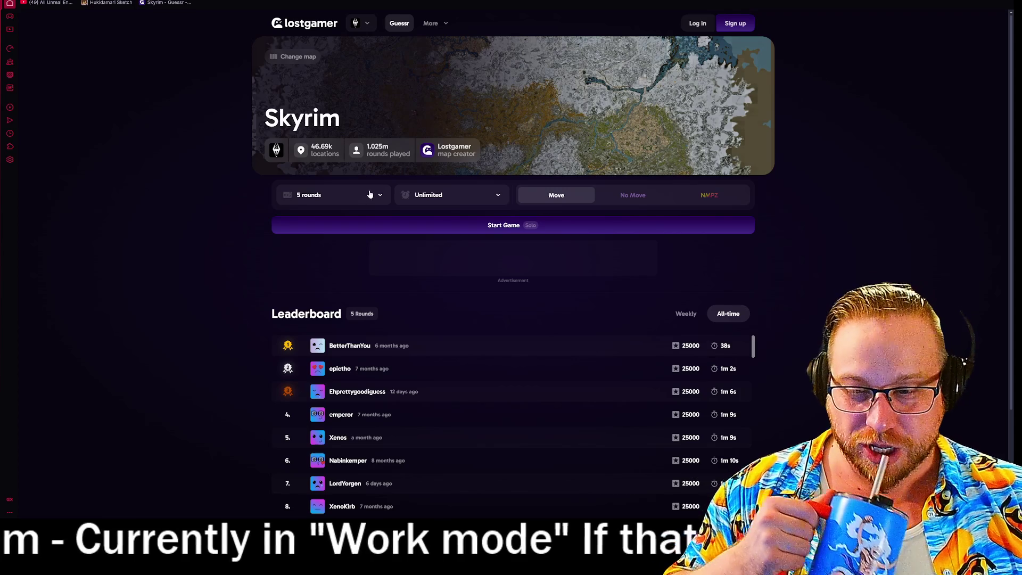
# - Start the 5-round solo Skyrim game from the map page
pyautogui.click(506, 228)
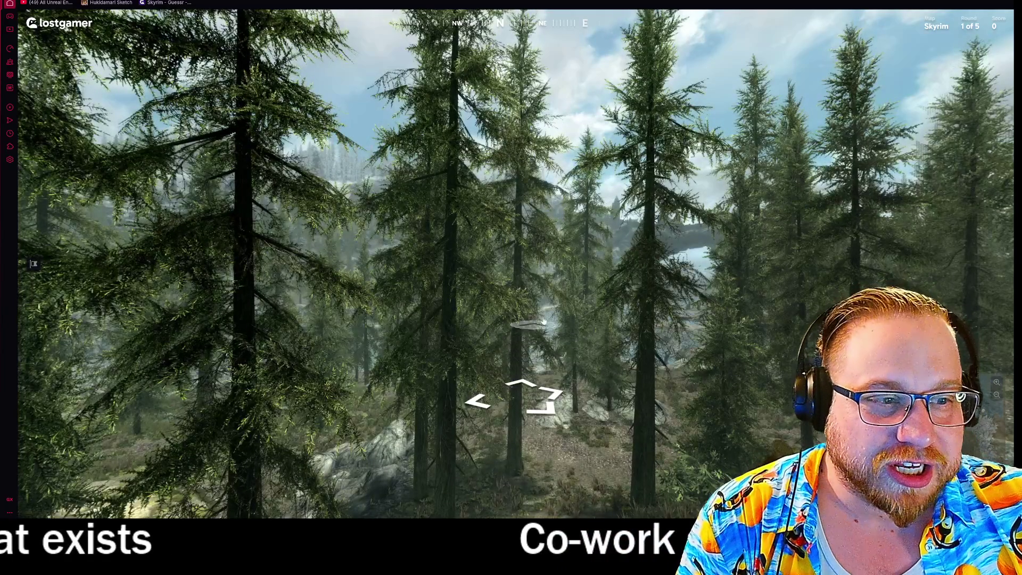
pyautogui.click(520, 355)
pyautogui.moveTo(267, 278)
pyautogui.mouseDown()
pyautogui.moveTo(331, 281)
pyautogui.moveTo(427, 219)
pyautogui.moveTo(795, 303)
pyautogui.moveTo(463, 301)
pyautogui.moveTo(788, 299)
pyautogui.mouseUp()
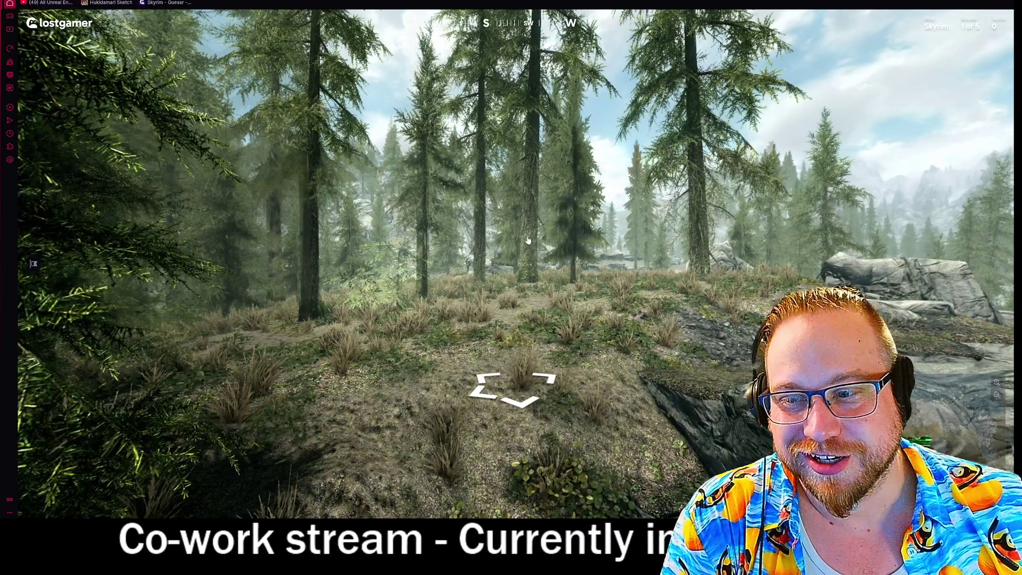
pyautogui.click(524, 243)
pyautogui.click(467, 281)
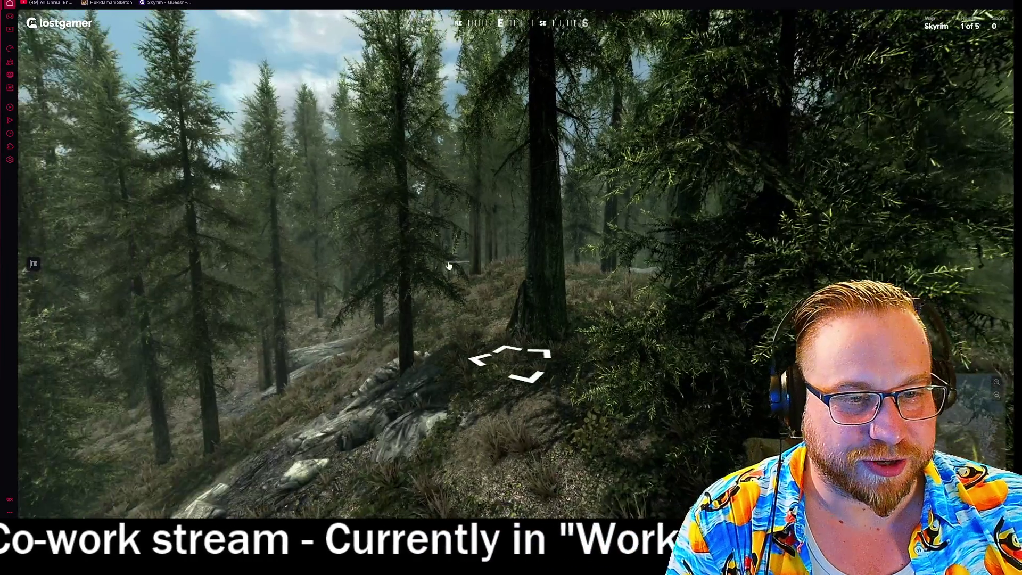
pyautogui.click(482, 269)
pyautogui.click(487, 271)
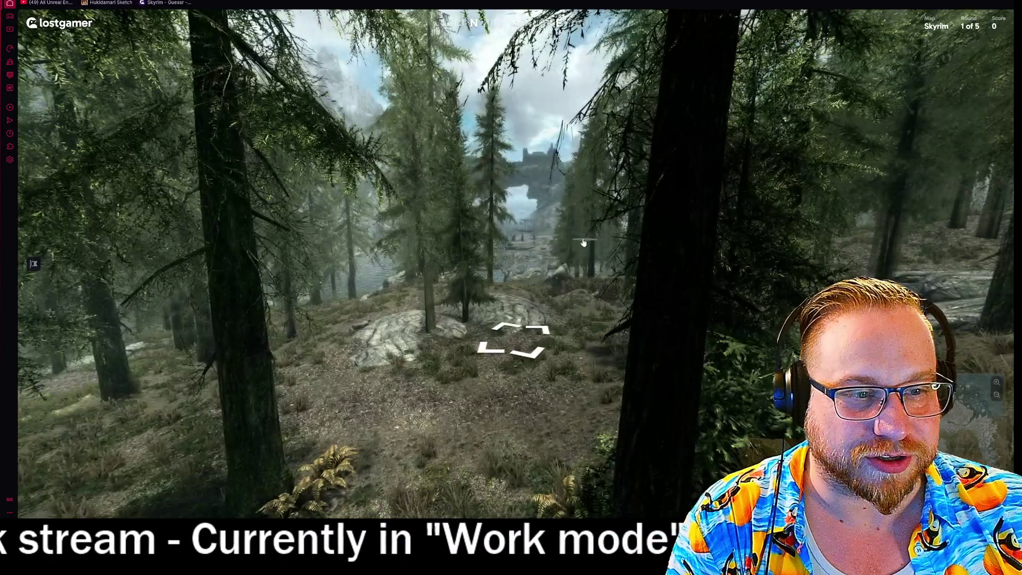
pyautogui.click(558, 247)
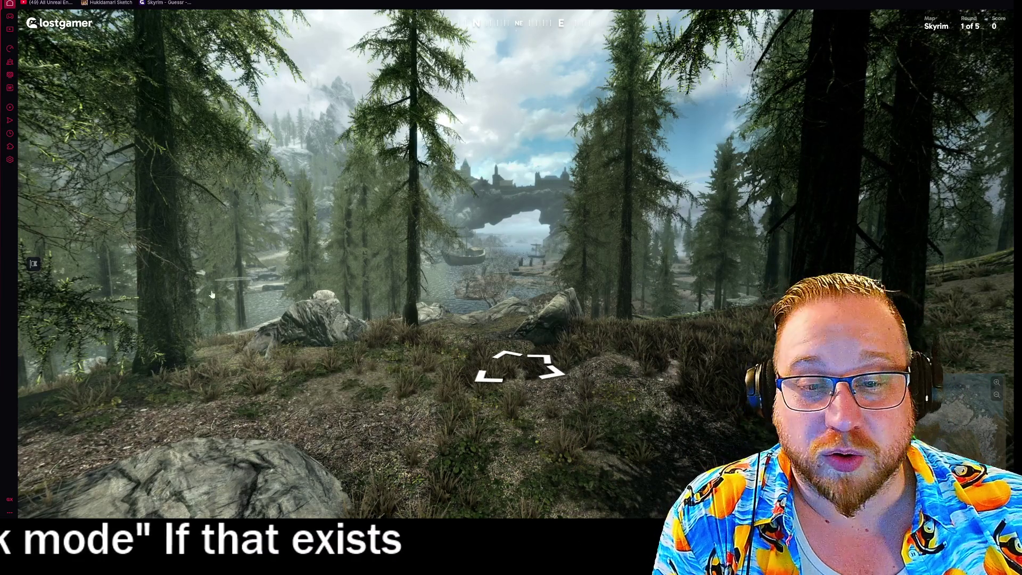
pyautogui.click(34, 264)
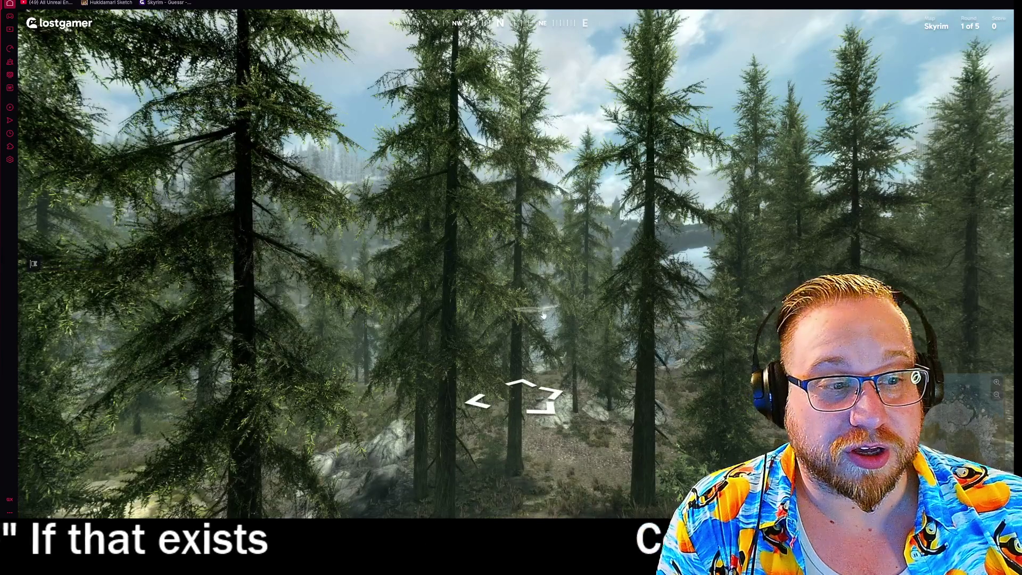
pyautogui.click(514, 399)
pyautogui.moveTo(959, 394)
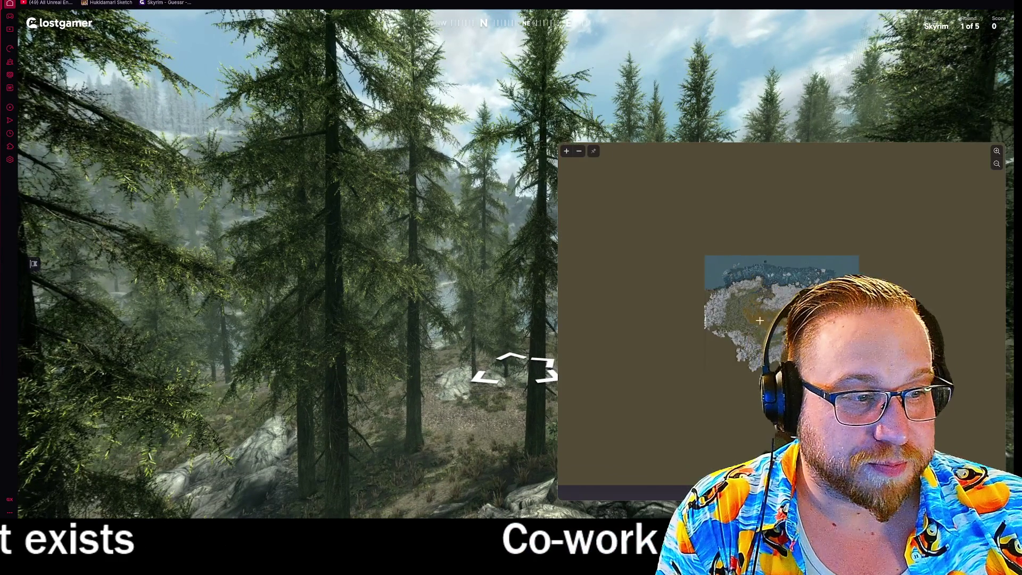
pyautogui.scroll(5, 767, 286)
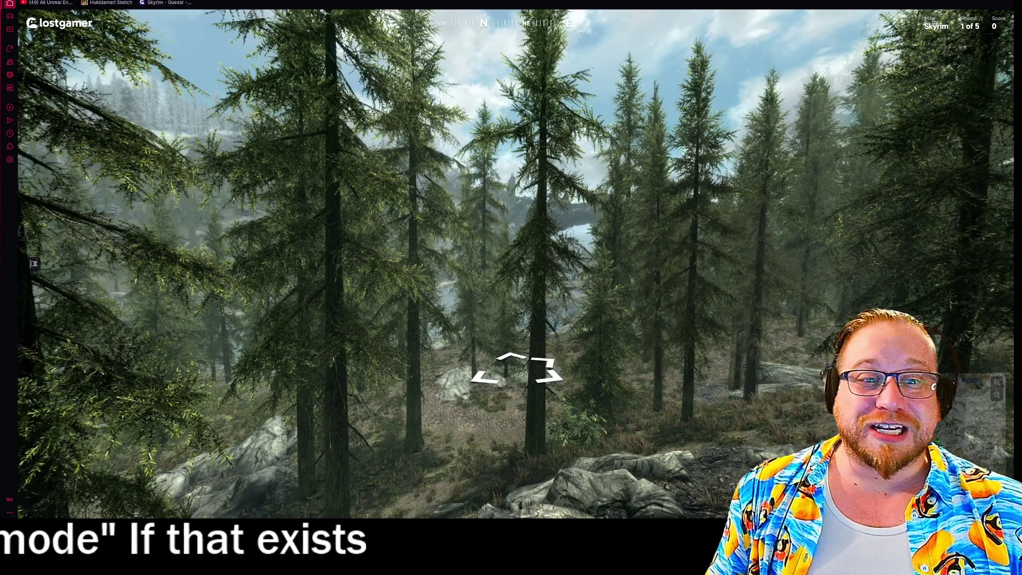
pyautogui.moveTo(521, 237); pyautogui.dragTo(482, 241)
pyautogui.click(34, 264)
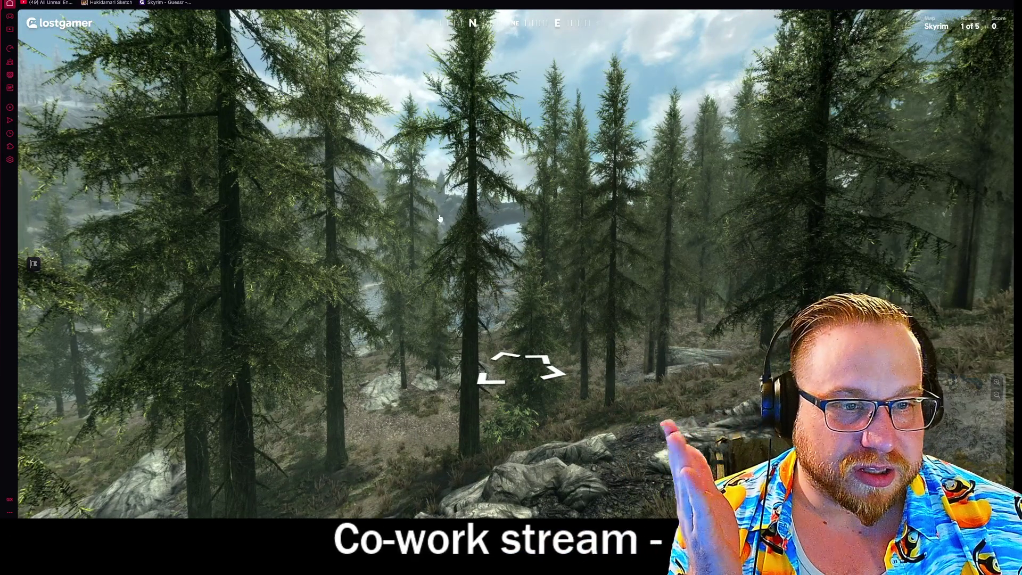
# - Look around the starting pine forest and walk forward through the trees
pyautogui.moveTo(989, 440)
pyautogui.scroll(5, 679, 268)
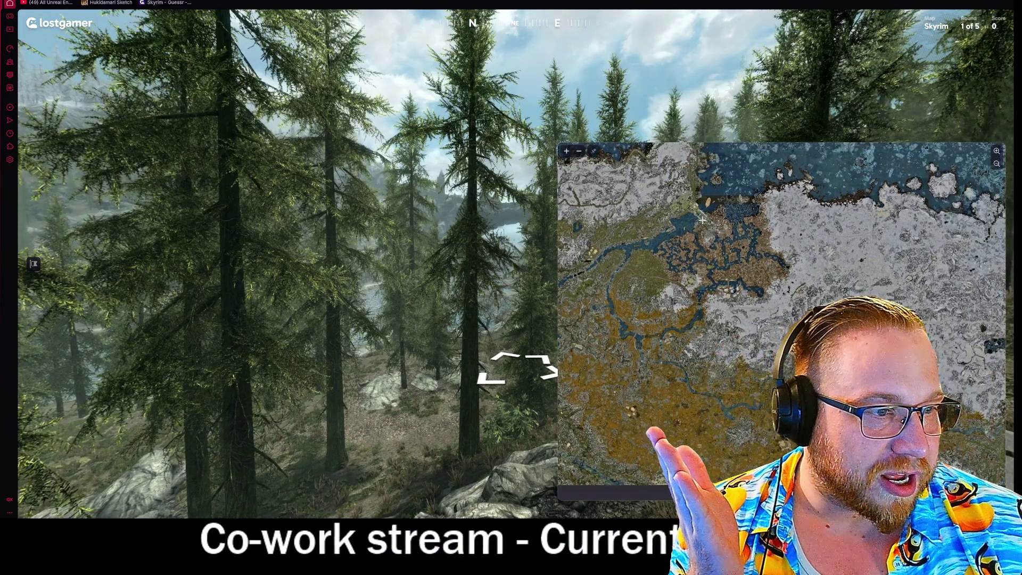
pyautogui.moveTo(468, 341); pyautogui.dragTo(461, 308)
pyautogui.moveTo(989, 440)
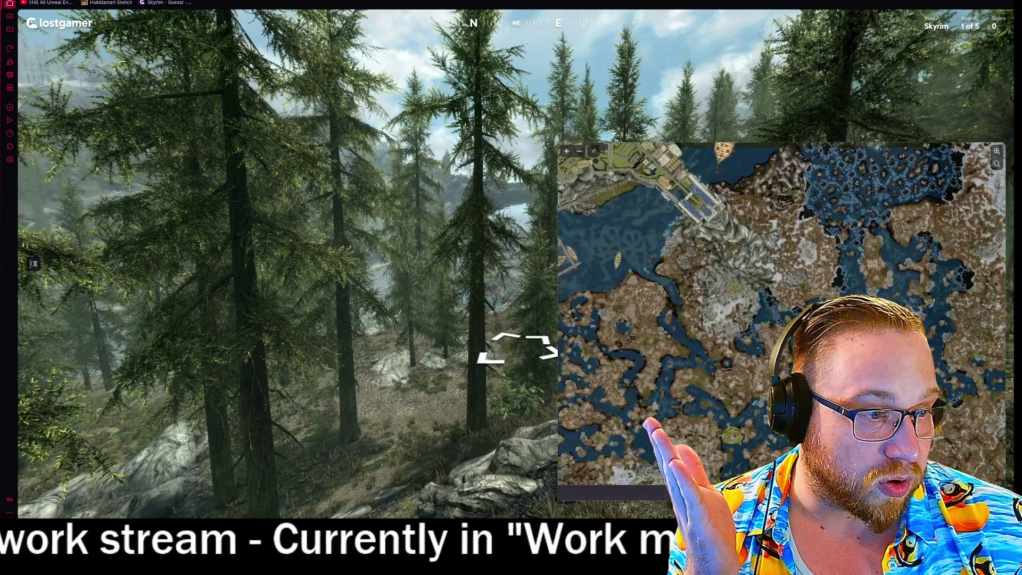
pyautogui.moveTo(661, 284)
pyautogui.mouseDown()
pyautogui.moveTo(718, 241)
pyautogui.moveTo(618, 277)
pyautogui.mouseUp()
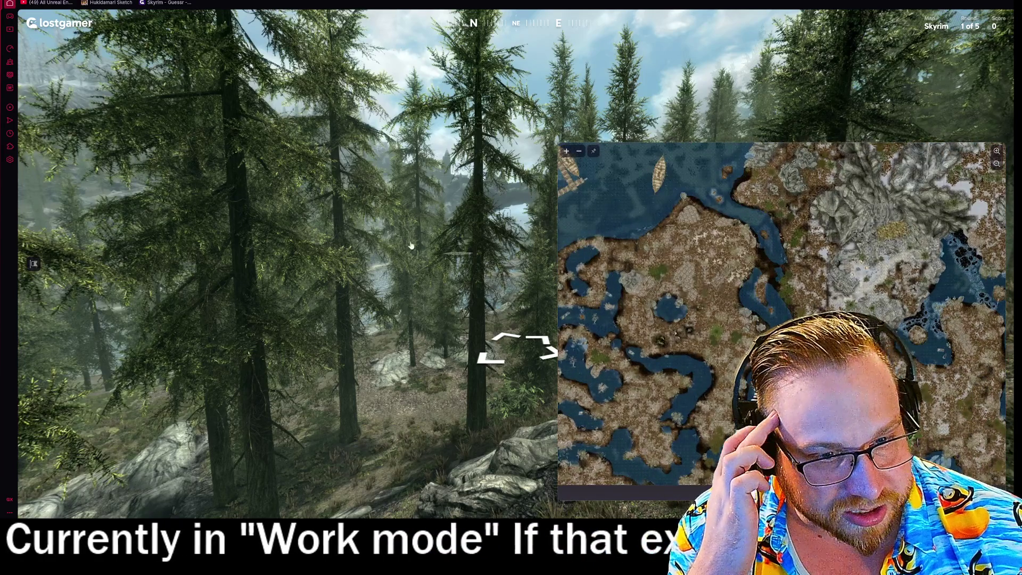
pyautogui.moveTo(330, 290); pyautogui.dragTo(401, 280)
pyautogui.click(402, 281)
pyautogui.click(433, 224)
pyautogui.click(440, 226)
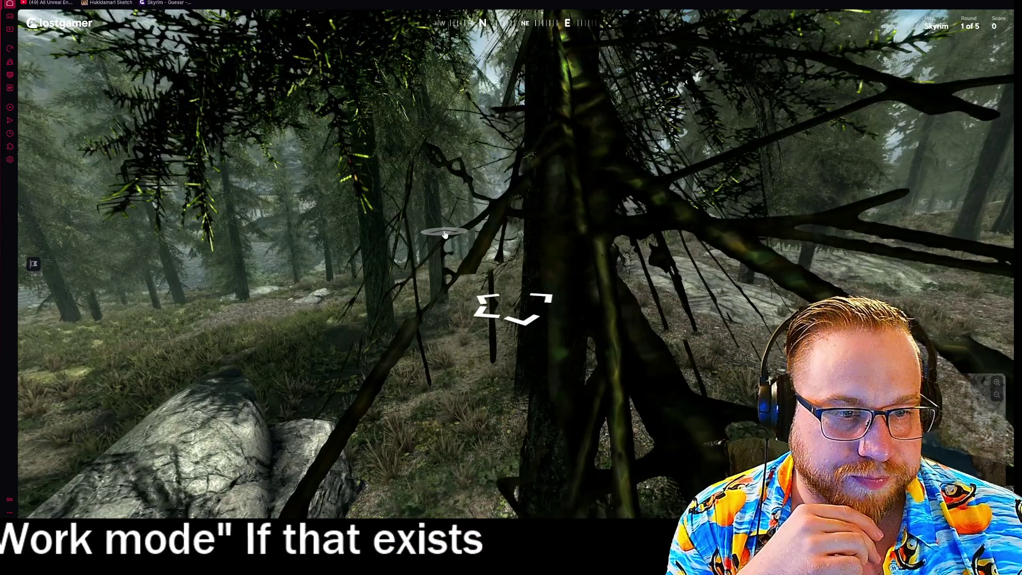
# - Walk toward the lake and castle, then scan the shore and head for the lakeside rocks
pyautogui.click(444, 235)
pyautogui.click(425, 251)
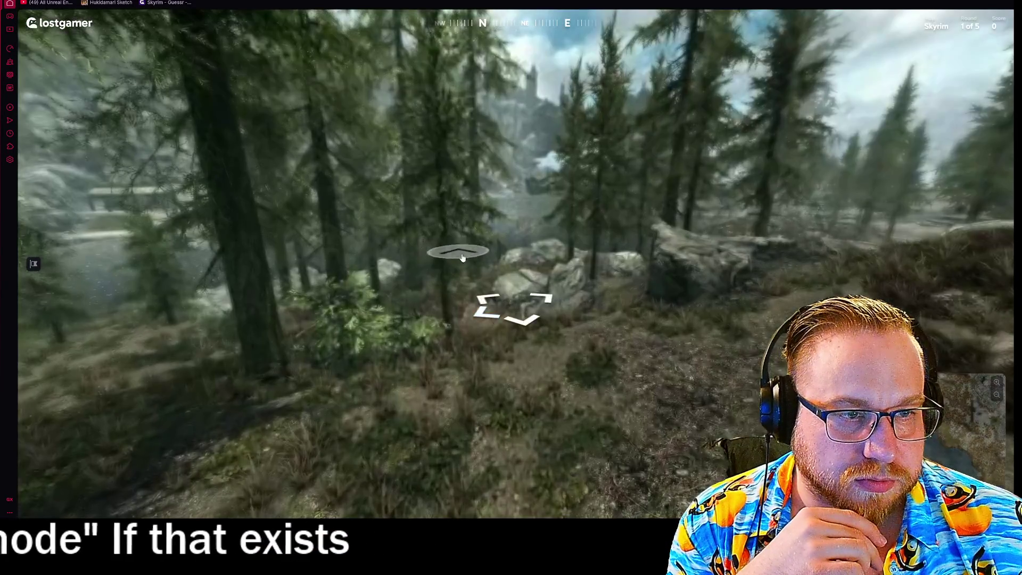
pyautogui.click(446, 264)
pyautogui.click(450, 263)
pyautogui.moveTo(453, 261); pyautogui.dragTo(332, 249)
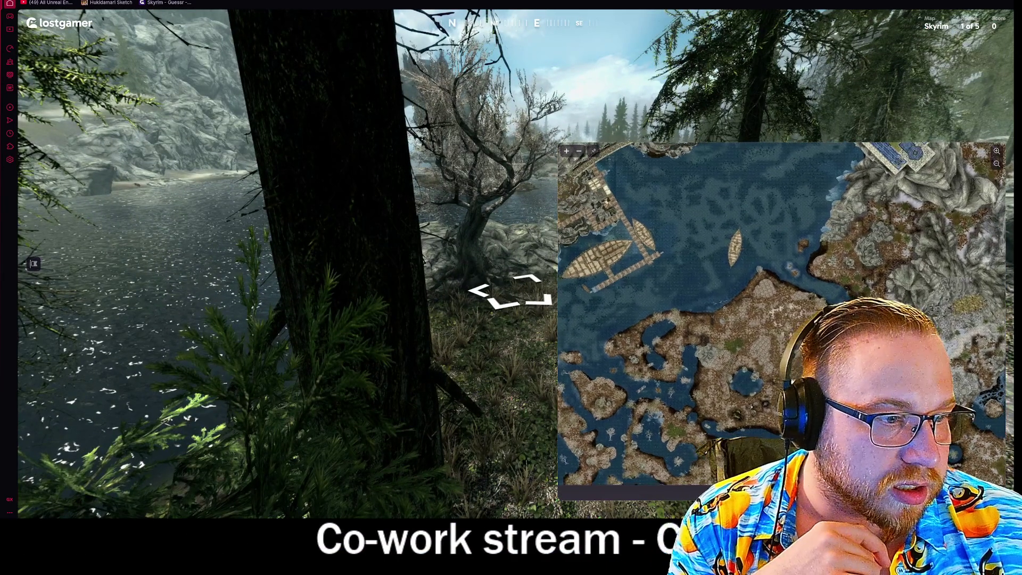
pyautogui.moveTo(479, 237); pyautogui.dragTo(600, 235)
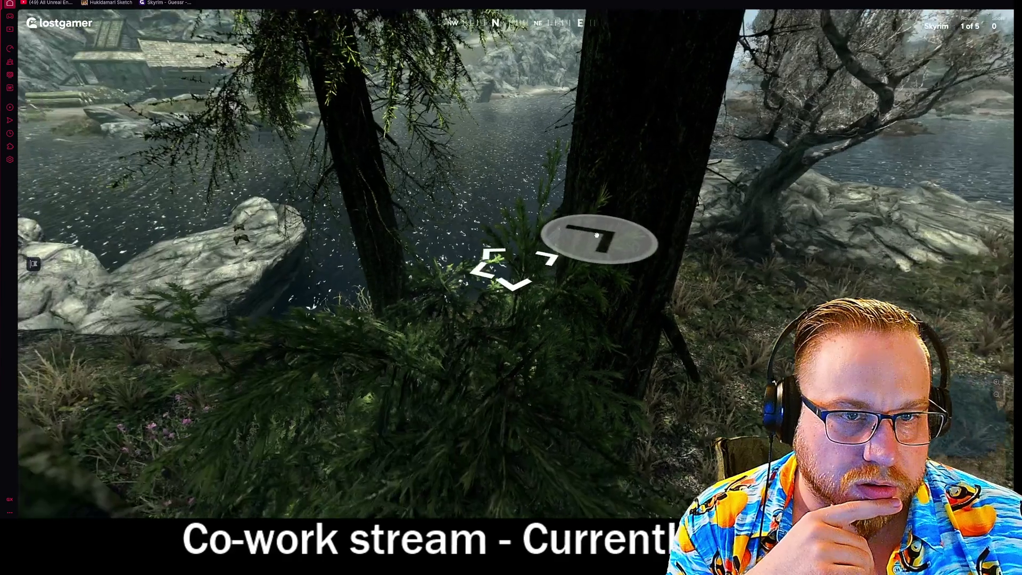
pyautogui.click(281, 201)
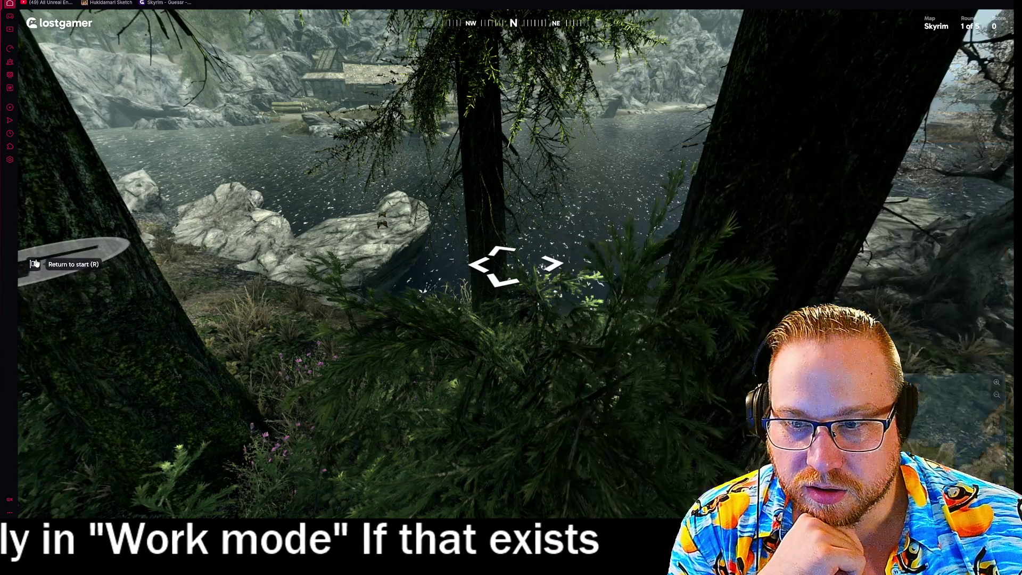
# - Return to the starting spot and walk west onto the rocky ground
pyautogui.click(35, 263)
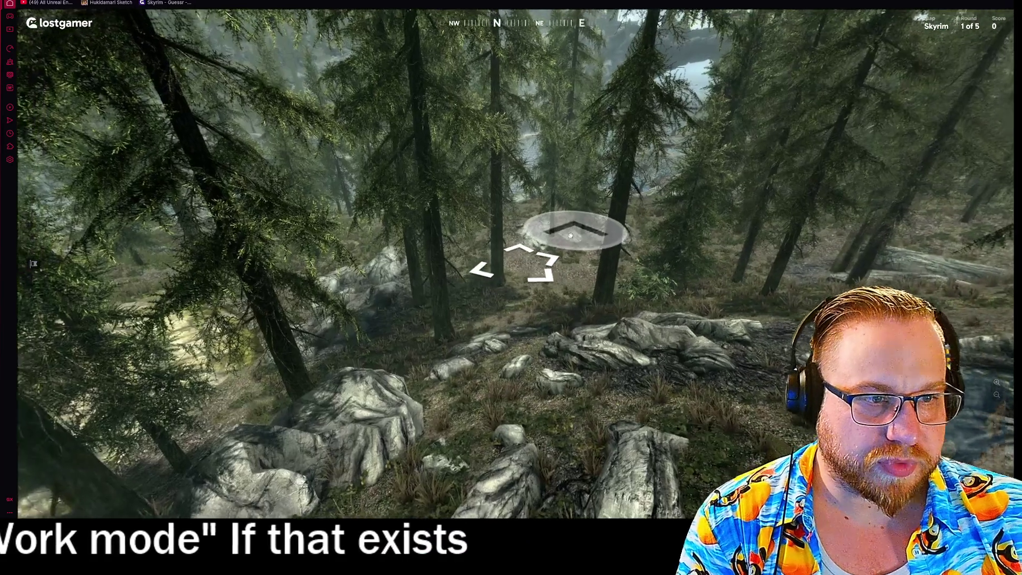
pyautogui.click(571, 235)
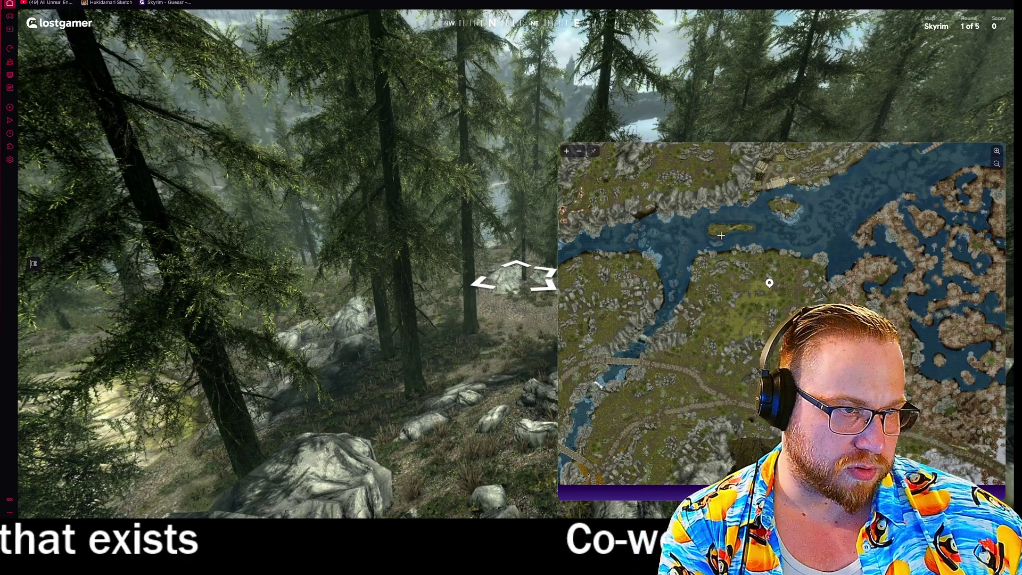
pyautogui.moveTo(341, 266); pyautogui.dragTo(537, 277)
pyautogui.scroll(3, 588, 292)
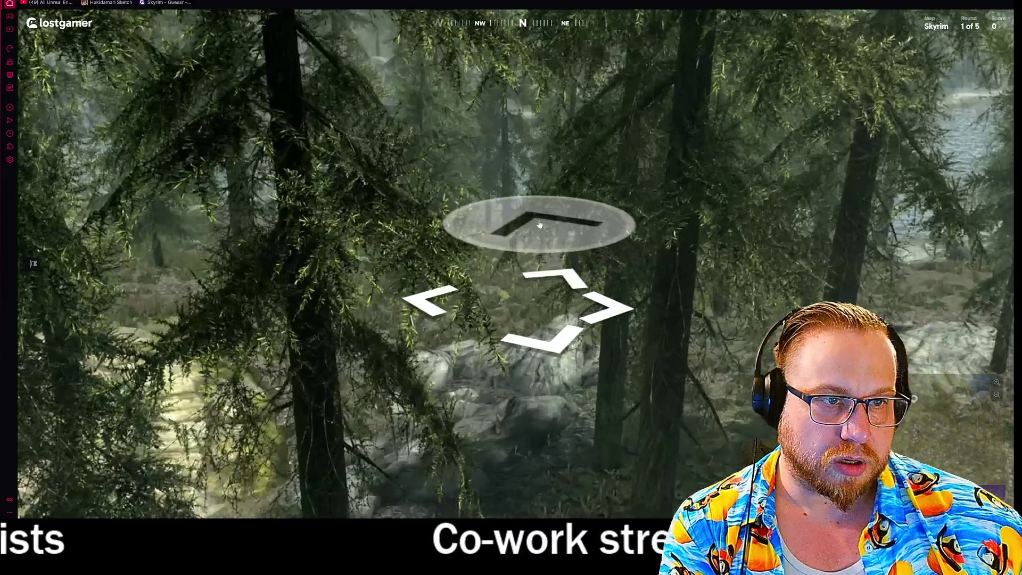
pyautogui.scroll(-3, 548, 274)
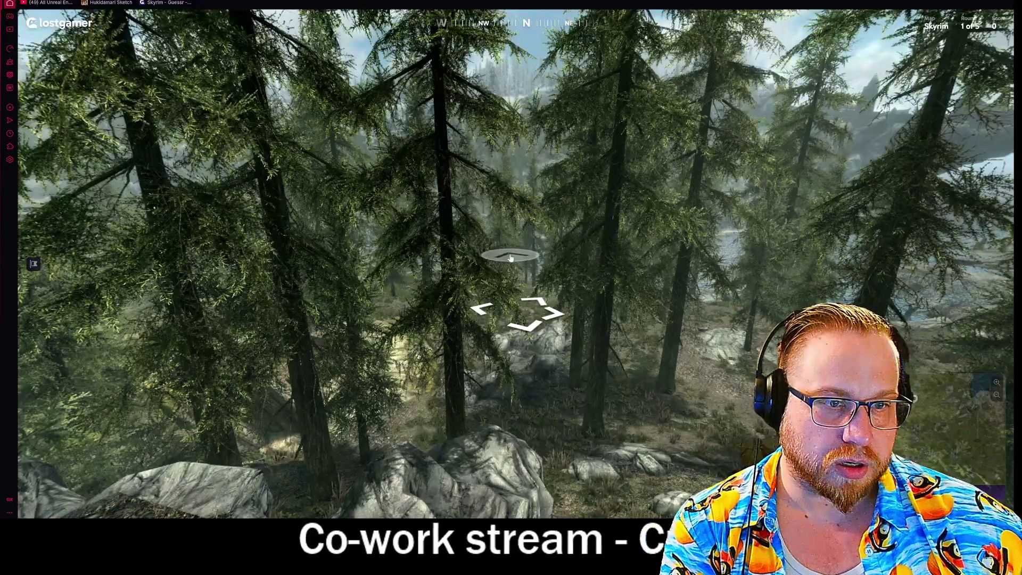
pyautogui.moveTo(496, 267); pyautogui.dragTo(842, 234)
pyautogui.click(842, 234)
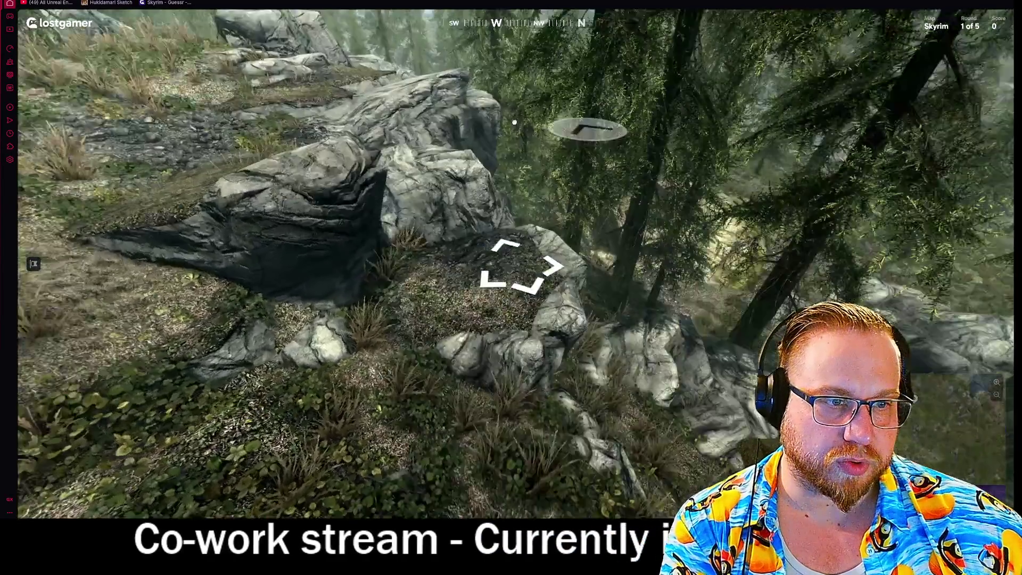
pyautogui.click(522, 266)
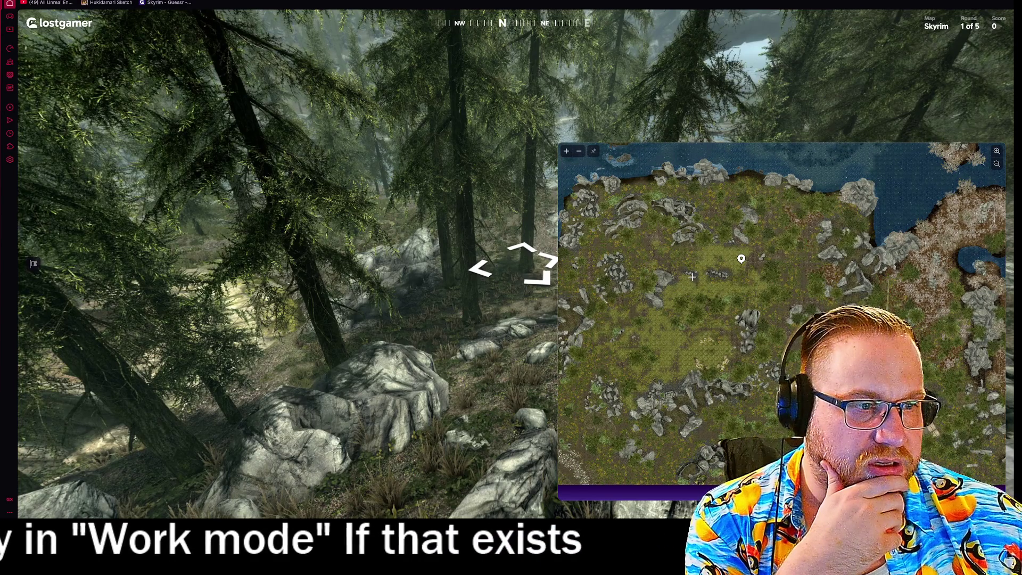
# - Advance across the rocky ground to a new viewpoint
pyautogui.scroll(-3, 692, 275)
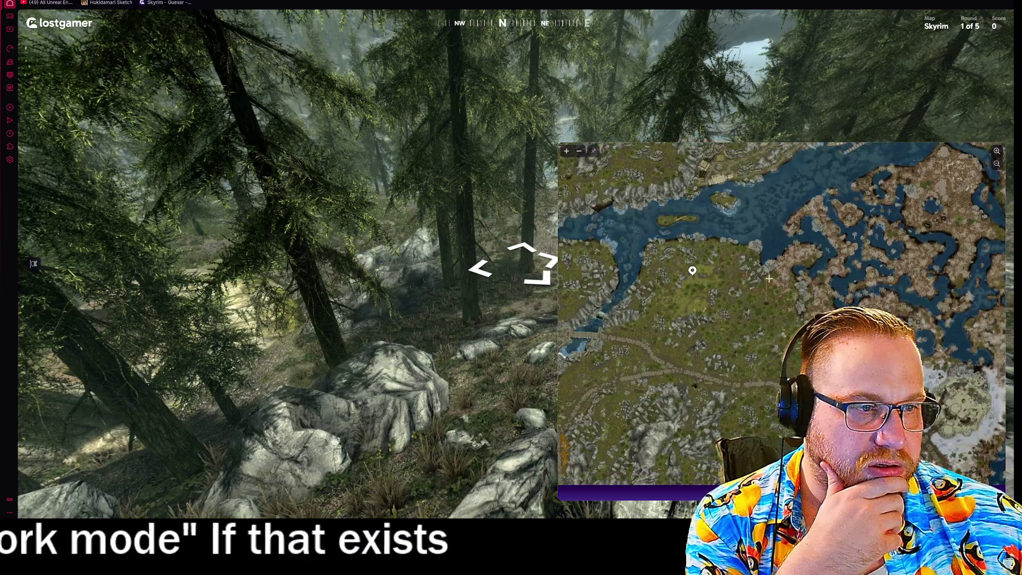
pyautogui.scroll(2, 739, 331)
pyautogui.scroll(2, 692, 351)
pyautogui.scroll(-2, 674, 376)
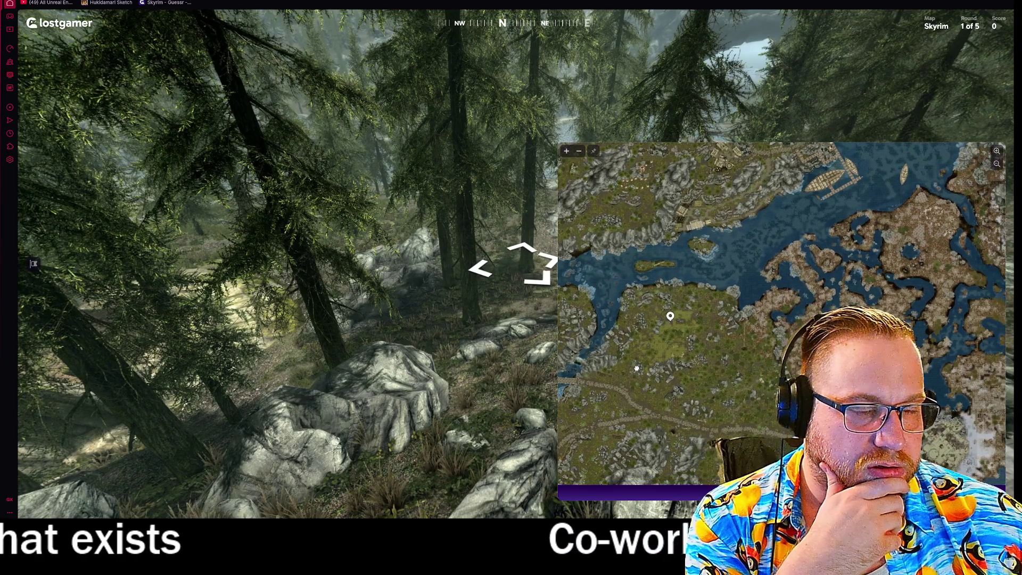
pyautogui.click(414, 272)
pyautogui.click(414, 272)
# - Pin the round 1 guess just south of the river and submit it
pyautogui.moveTo(699, 230)
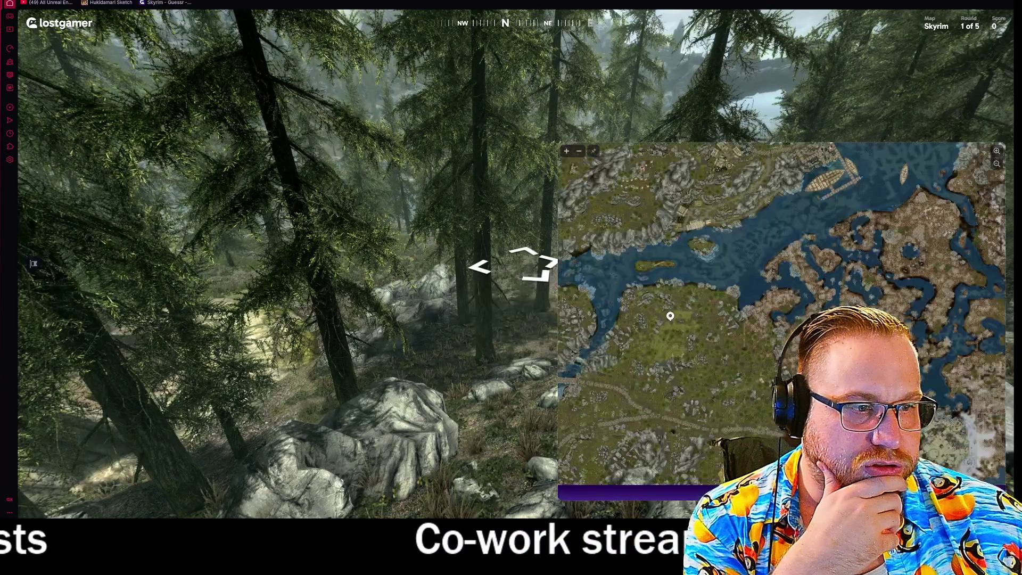
pyautogui.click(688, 315)
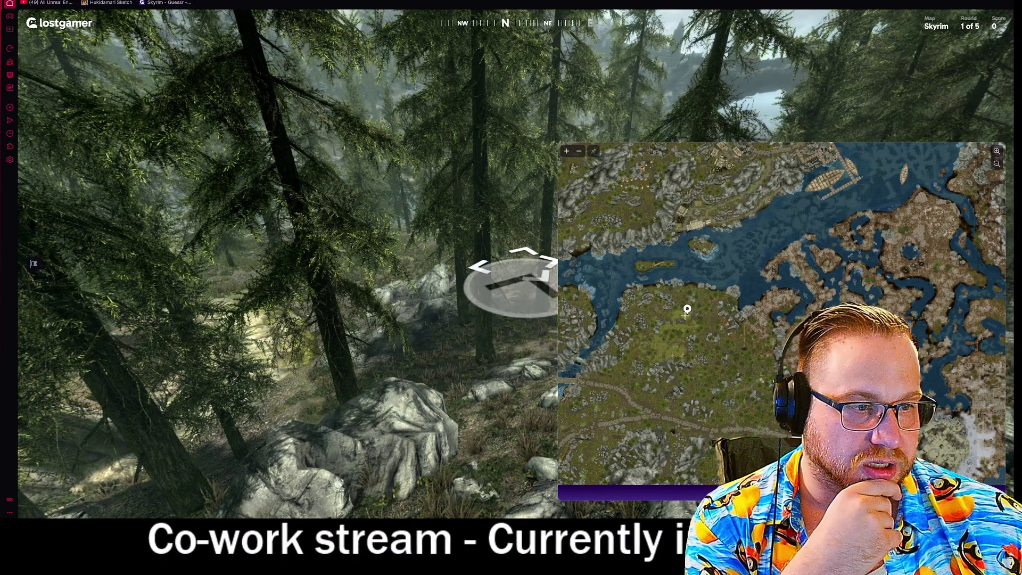
pyautogui.press('space')
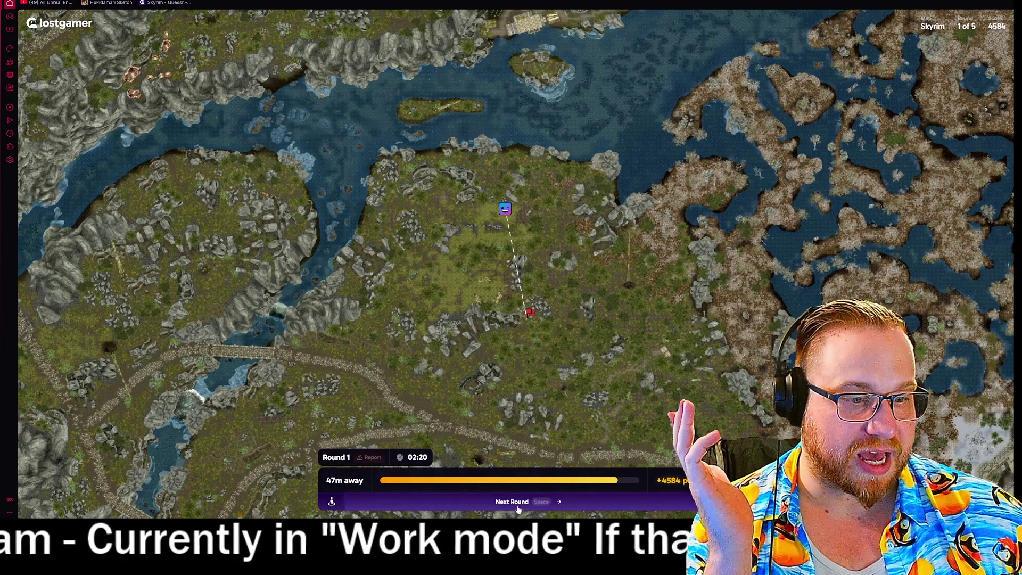
# - Move on to round 2 after the 47m, 4584-point result
pyautogui.press('space')
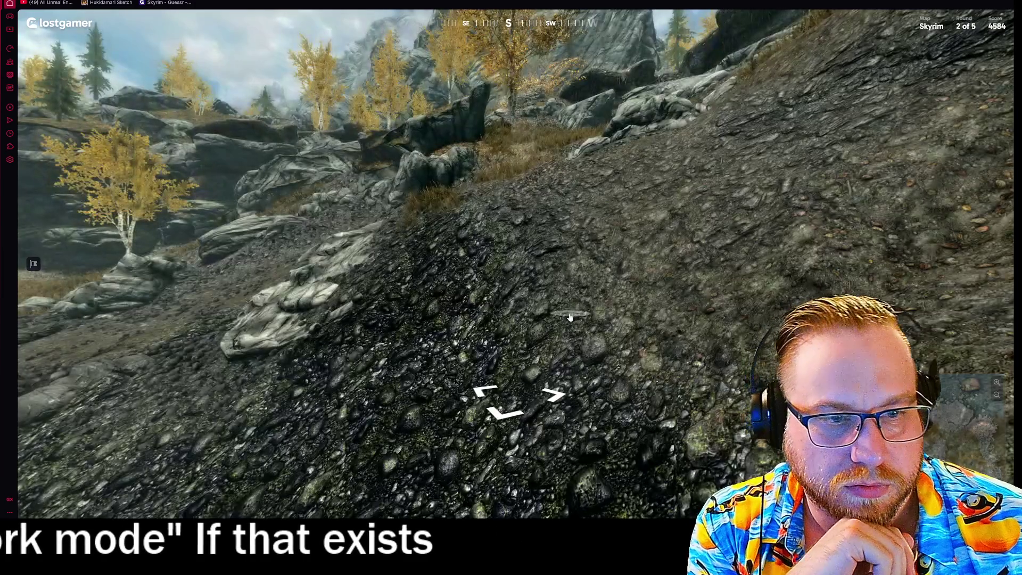
pyautogui.moveTo(570, 317); pyautogui.dragTo(626, 287)
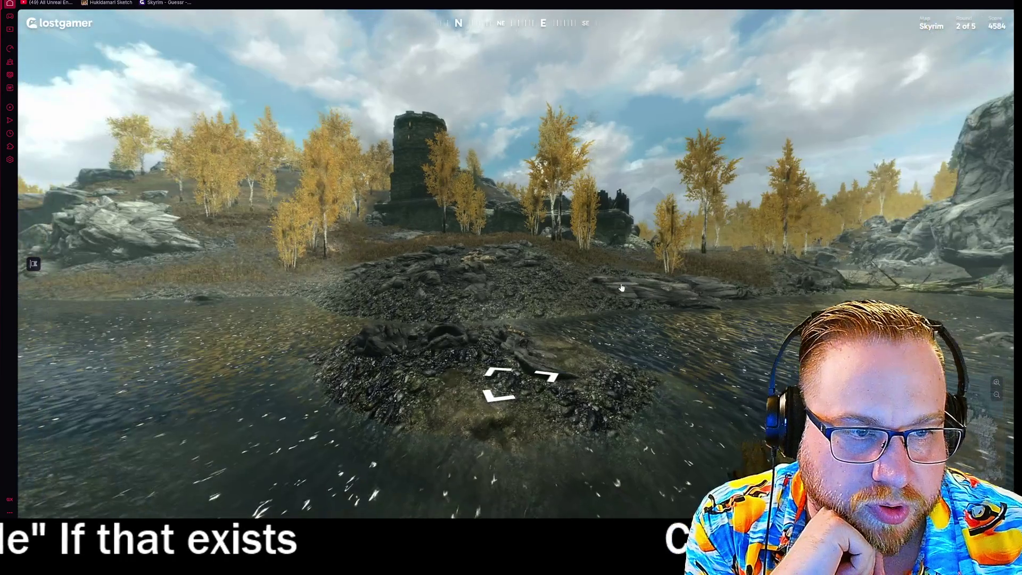
pyautogui.click(626, 288)
pyautogui.moveTo(330, 268)
pyautogui.mouseDown()
pyautogui.moveTo(433, 265)
pyautogui.moveTo(581, 330)
pyautogui.mouseUp()
pyautogui.click(581, 331)
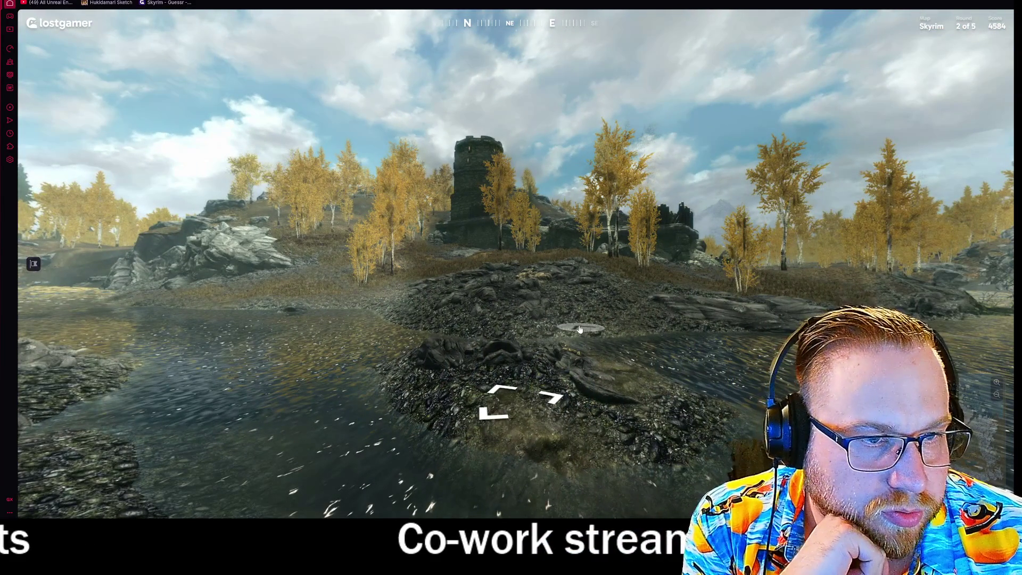
pyautogui.click(581, 331)
pyautogui.moveTo(580, 331)
pyautogui.mouseDown()
pyautogui.moveTo(405, 200)
pyautogui.moveTo(353, 379)
pyautogui.mouseUp()
pyautogui.click(353, 378)
pyautogui.moveTo(905, 426)
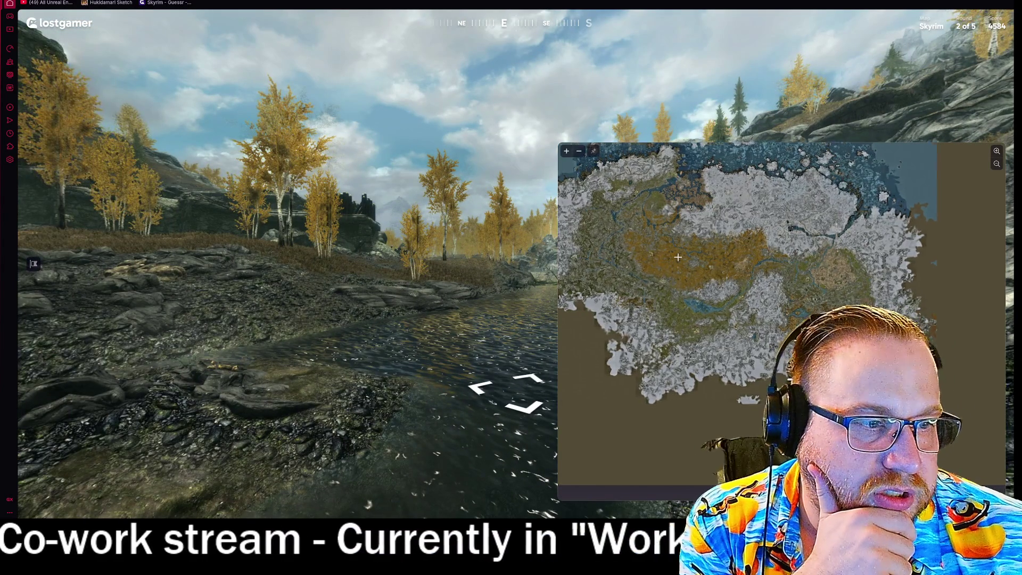
pyautogui.scroll(3, 693, 288)
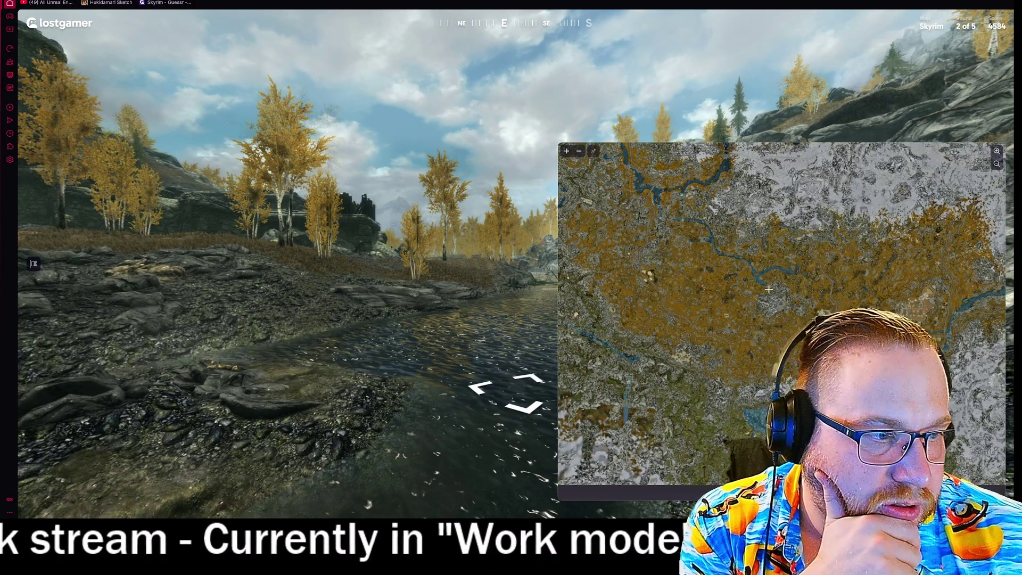
pyautogui.moveTo(532, 288); pyautogui.dragTo(803, 286)
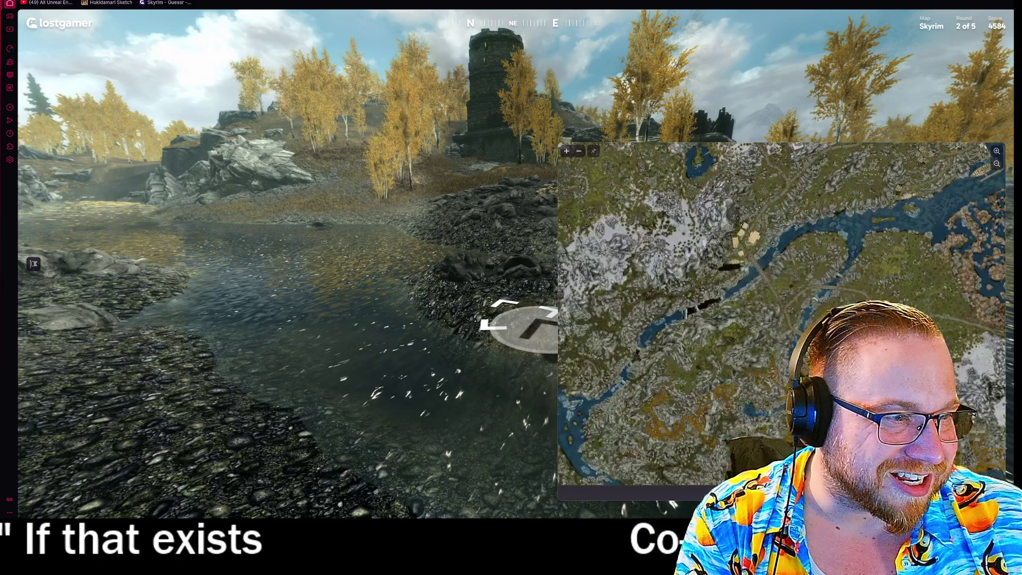
pyautogui.press('Left')
pyautogui.press('Up')
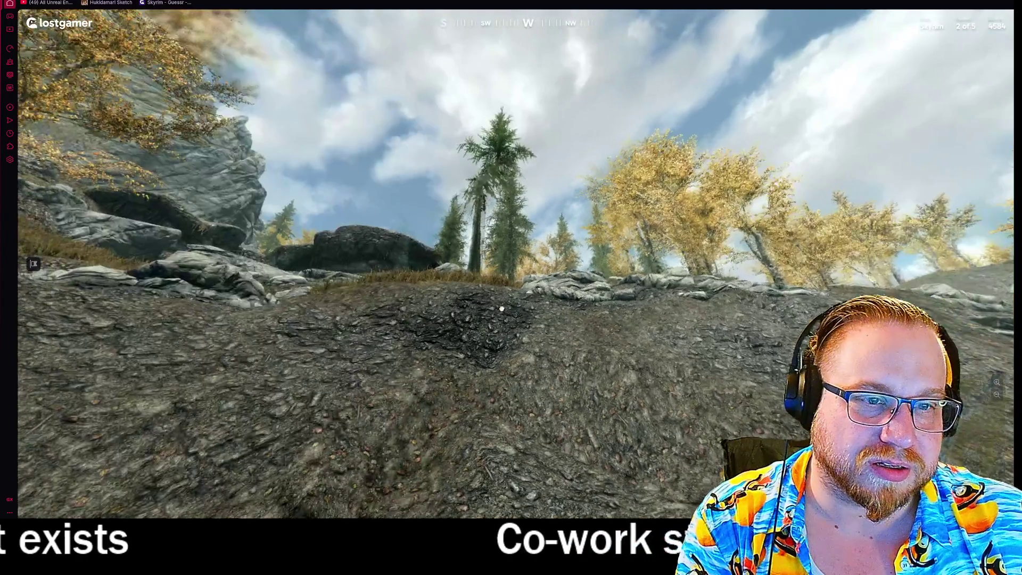
pyautogui.click(478, 287)
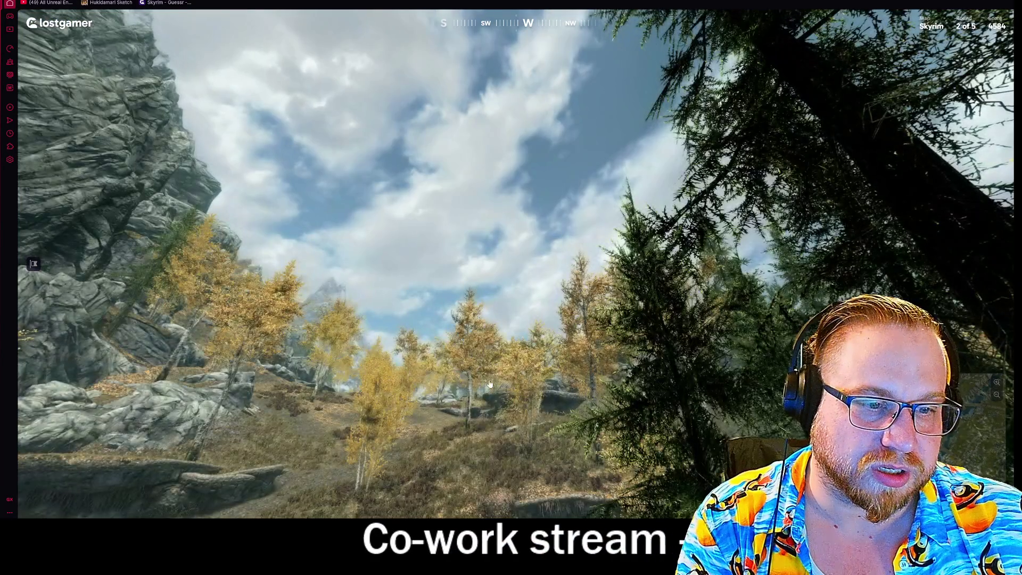
pyautogui.press('Left')
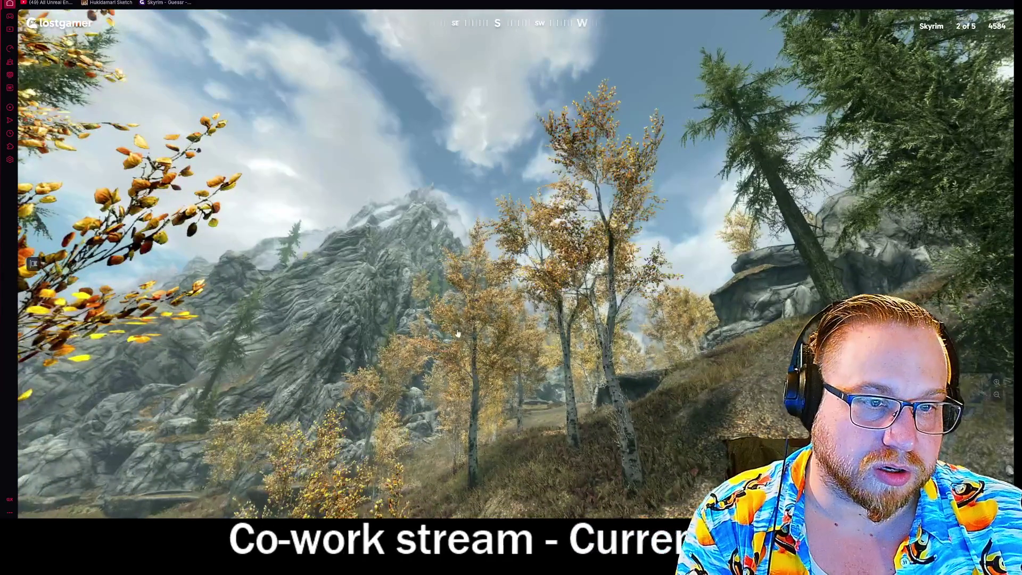
pyautogui.press('Left')
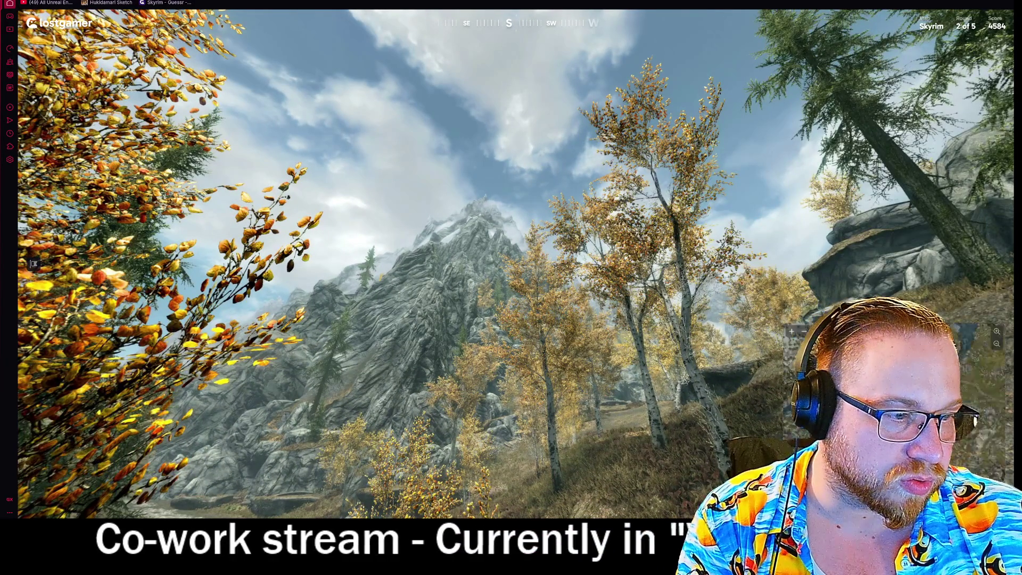
pyautogui.scroll(5, 671, 240)
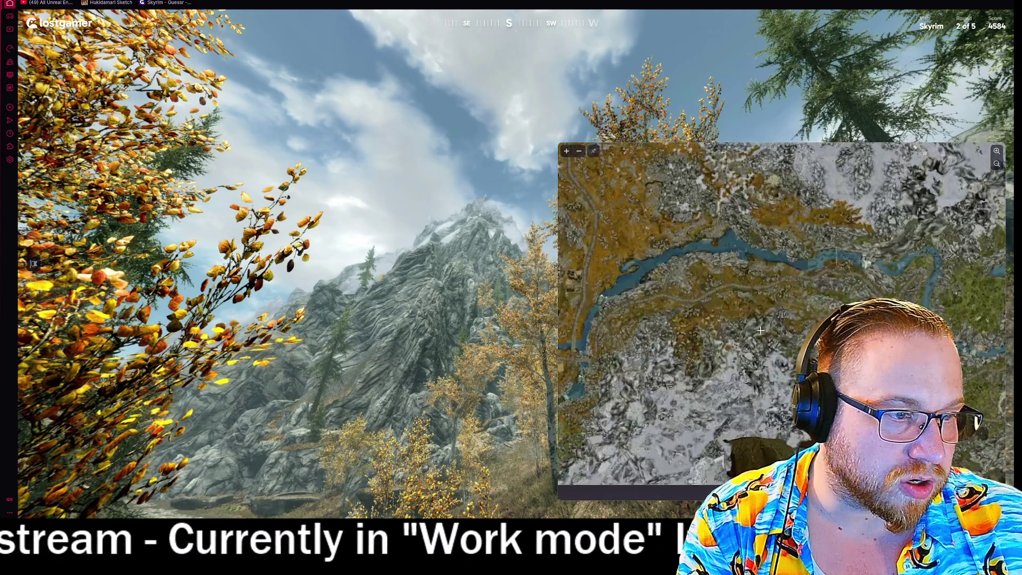
pyautogui.scroll(2, 734, 357)
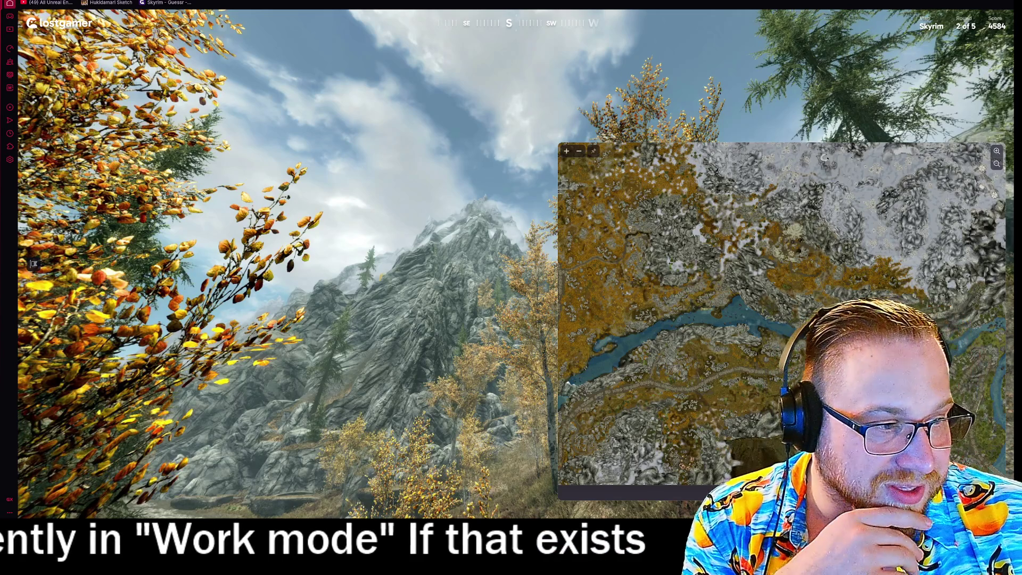
pyautogui.scroll(2, 741, 290)
pyautogui.moveTo(809, 321); pyautogui.dragTo(819, 353)
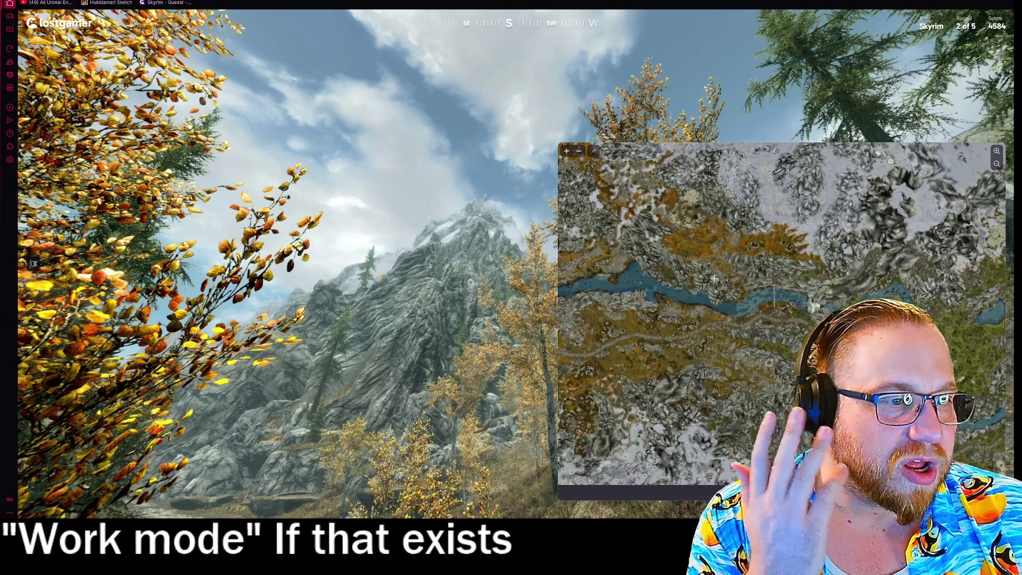
pyautogui.scroll(-5, 714, 278)
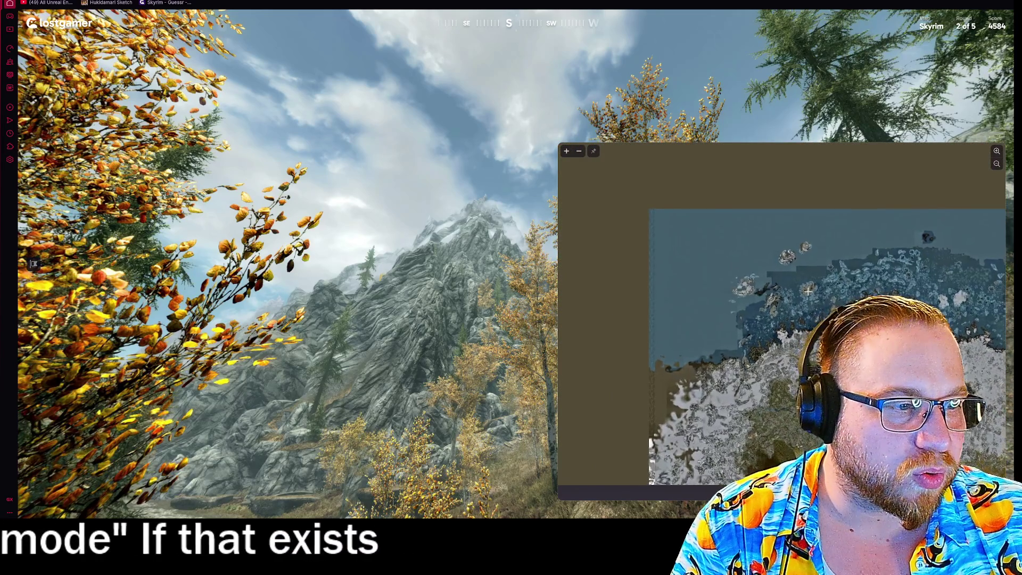
pyautogui.scroll(4, 827, 293)
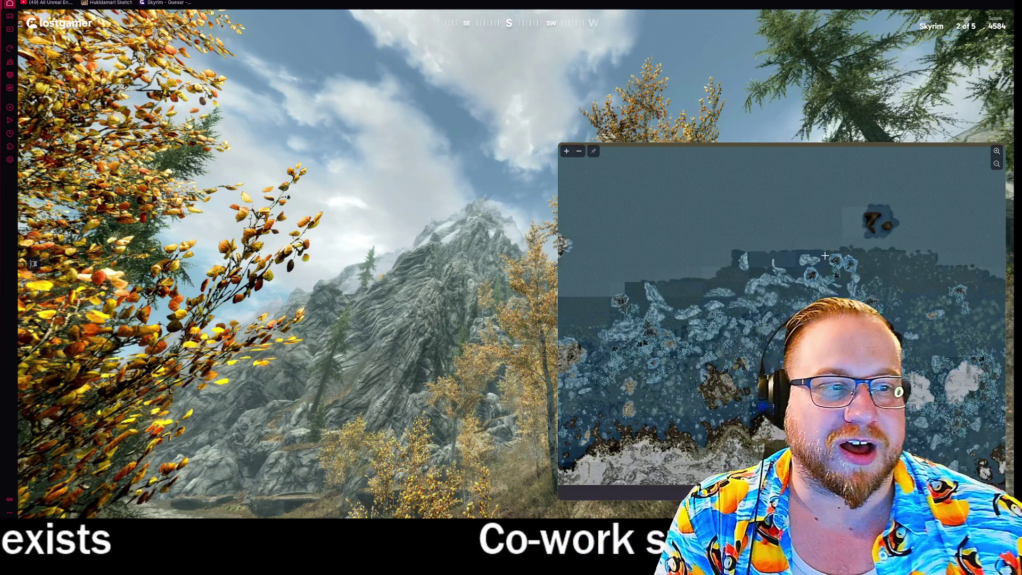
pyautogui.scroll(-3, 760, 318)
pyautogui.scroll(5, 728, 347)
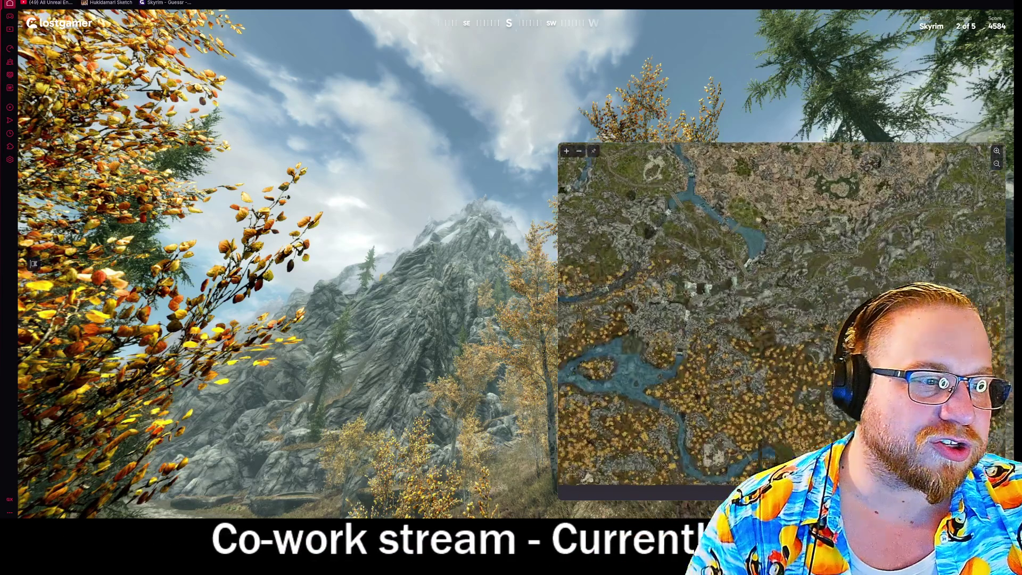
pyautogui.scroll(3, 733, 298)
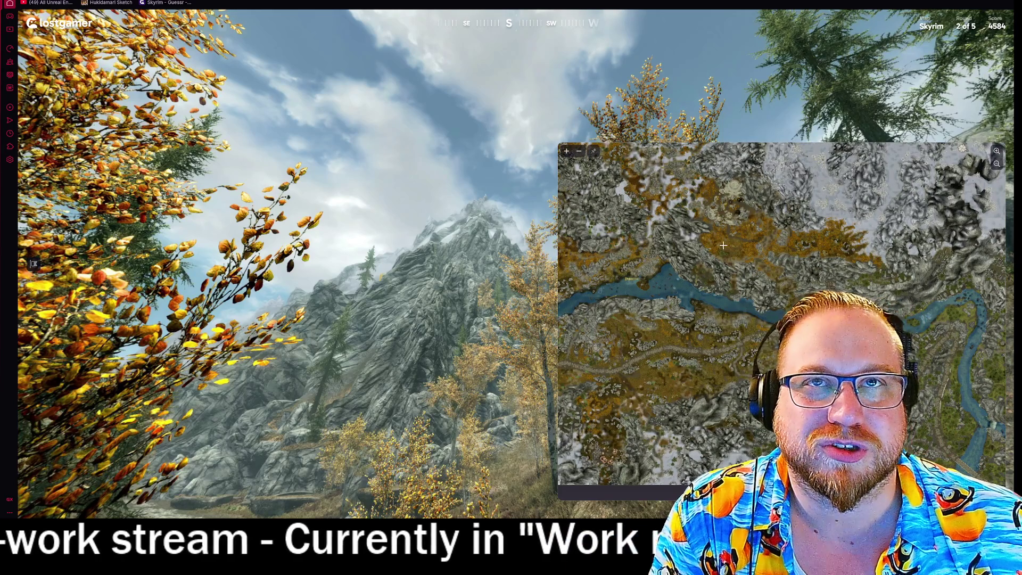
pyautogui.scroll(2, 781, 264)
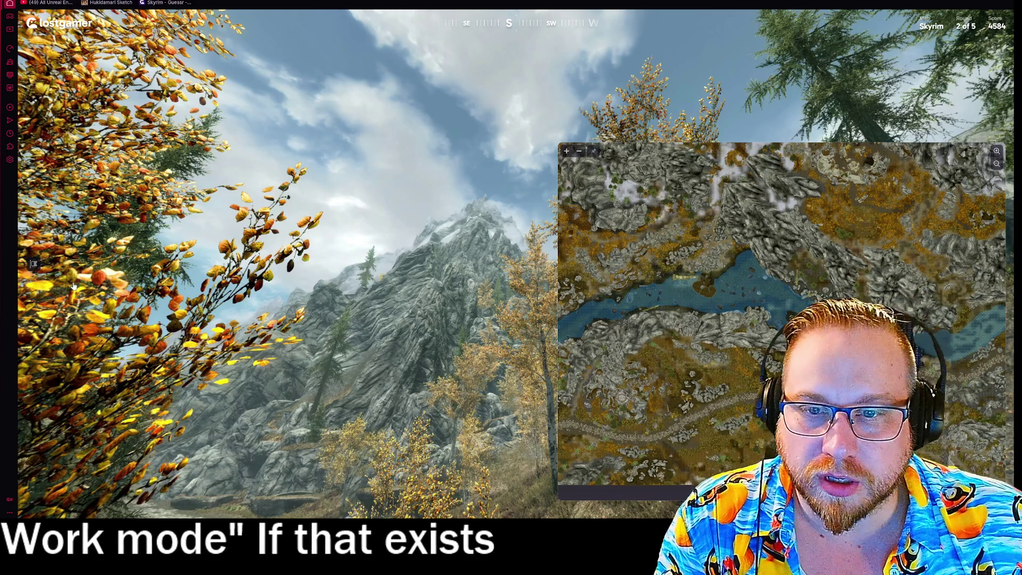
pyautogui.click(33, 264)
pyautogui.moveTo(290, 183); pyautogui.dragTo(434, 351)
pyautogui.click(434, 351)
pyautogui.moveTo(804, 130)
pyautogui.mouseDown()
pyautogui.moveTo(446, 331)
pyautogui.moveTo(248, 346)
pyautogui.mouseUp()
pyautogui.click(249, 346)
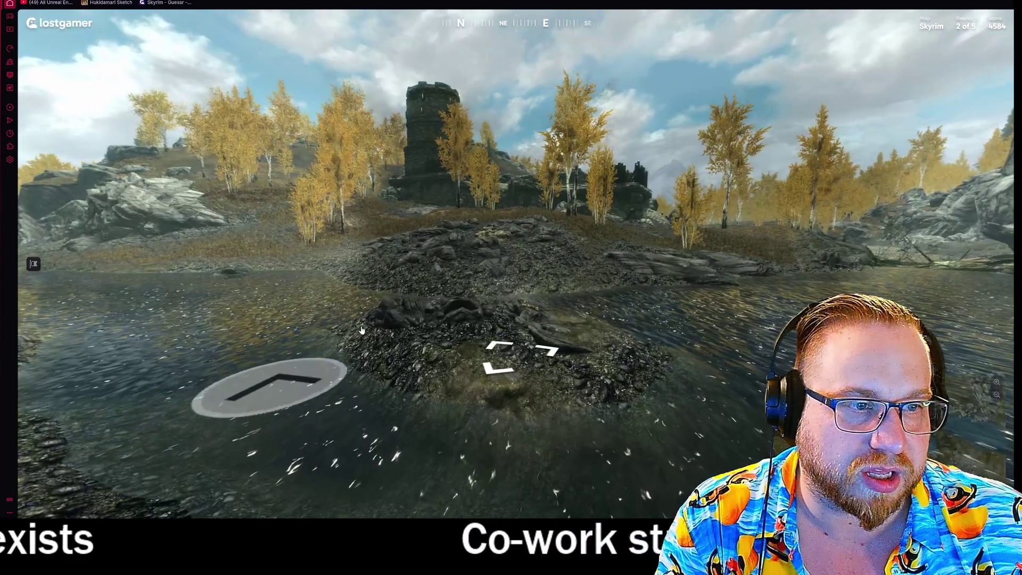
# - Expand the guess map and pan it to just west of Whiterun
pyautogui.moveTo(982, 467)
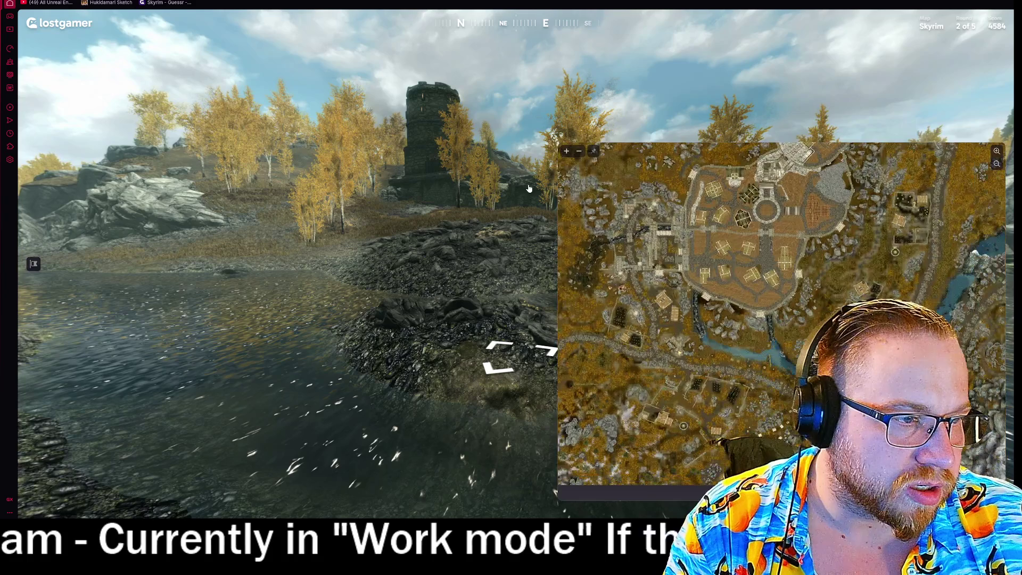
pyautogui.moveTo(565, 192); pyautogui.dragTo(710, 277)
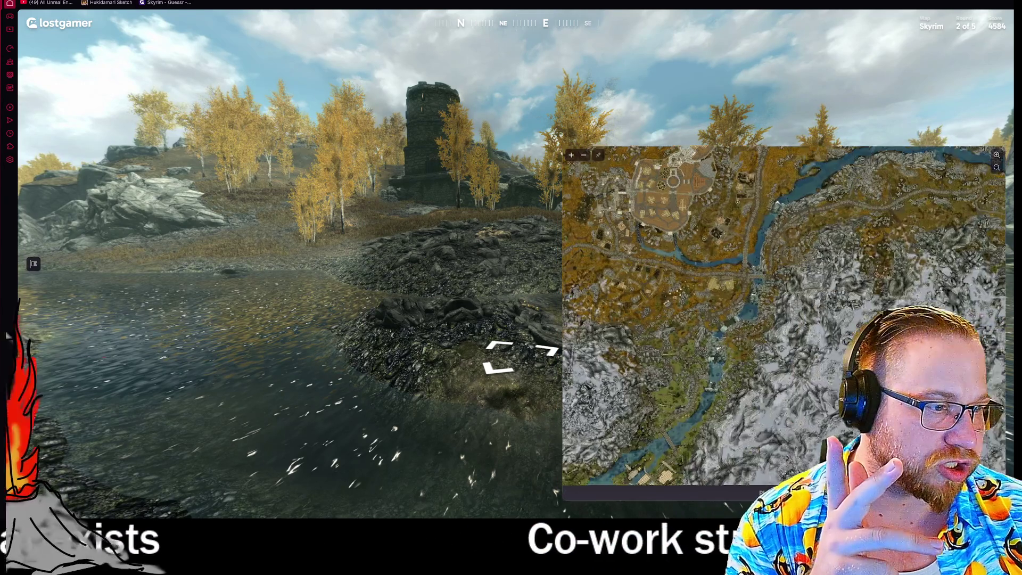
# - Pan the guess map east toward the snowy mountains
pyautogui.moveTo(840, 329); pyautogui.dragTo(727, 329)
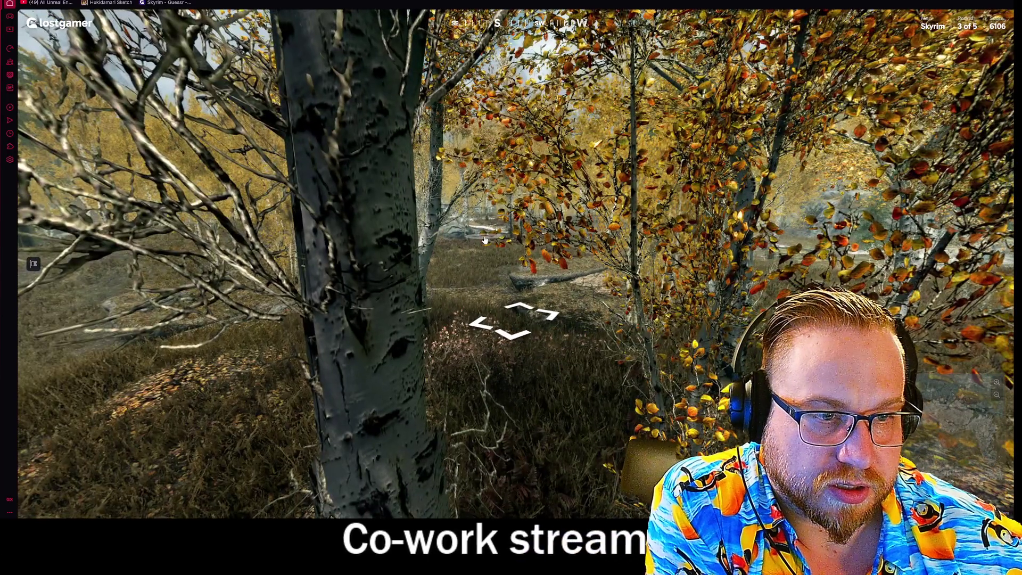
# - Visit the mountain viewpoint above the lake, then return to round 3's start and look around
pyautogui.click(485, 240)
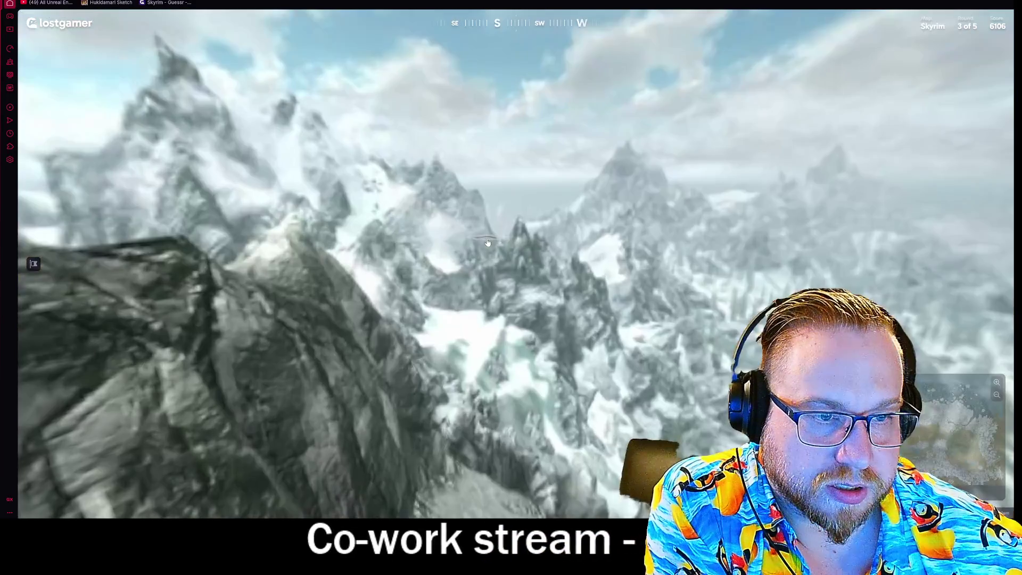
pyautogui.moveTo(297, 365)
pyautogui.mouseDown()
pyautogui.moveTo(286, 195)
pyautogui.moveTo(734, 243)
pyautogui.moveTo(263, 361)
pyautogui.mouseUp()
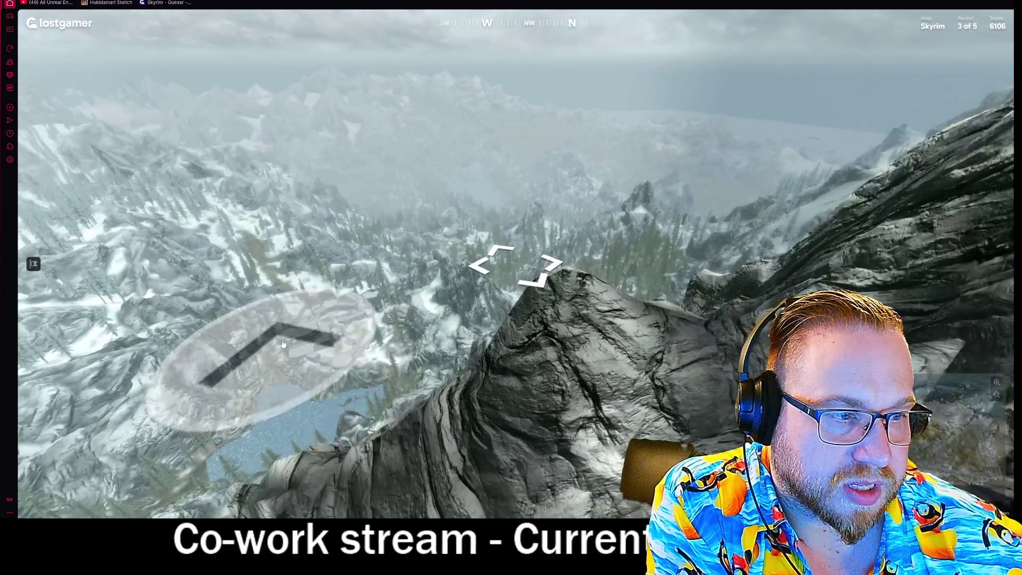
pyautogui.moveTo(742, 331)
pyautogui.moveTo(742, 330)
pyautogui.mouseDown()
pyautogui.moveTo(612, 341)
pyautogui.moveTo(800, 192)
pyautogui.mouseUp()
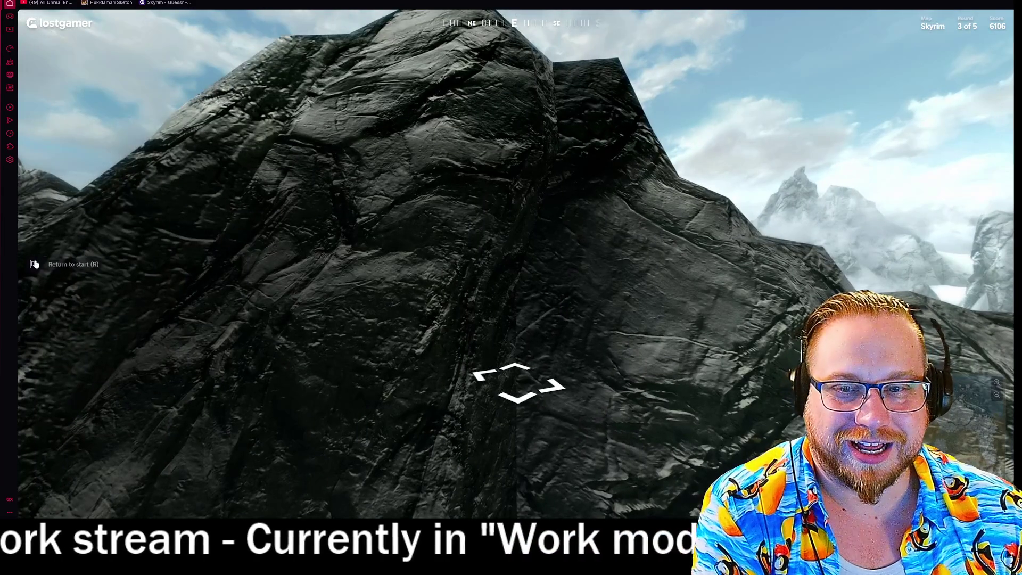
pyautogui.click(34, 263)
pyautogui.moveTo(526, 302); pyautogui.dragTo(567, 293)
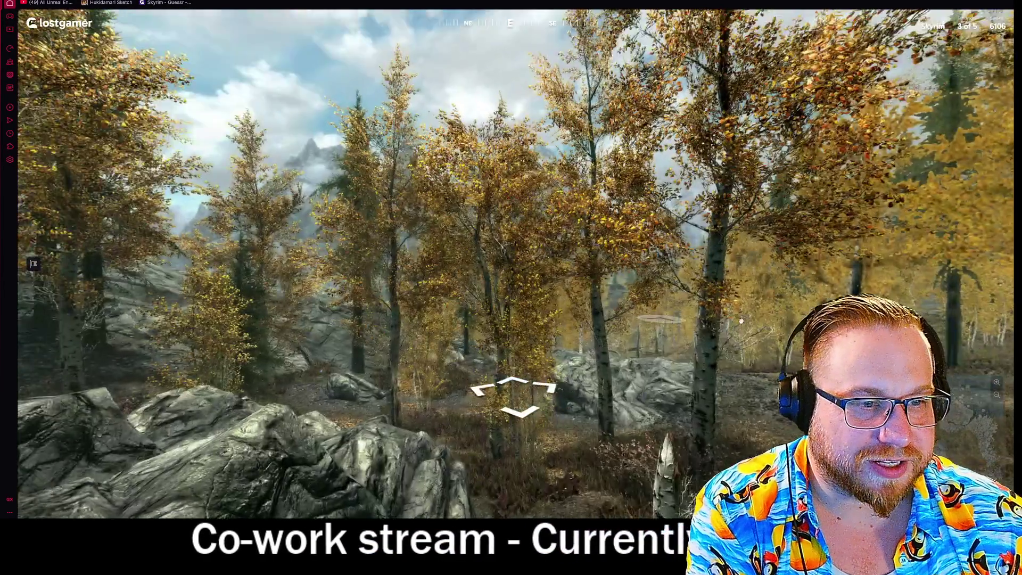
pyautogui.moveTo(742, 321); pyautogui.dragTo(905, 373)
pyautogui.moveTo(799, 320)
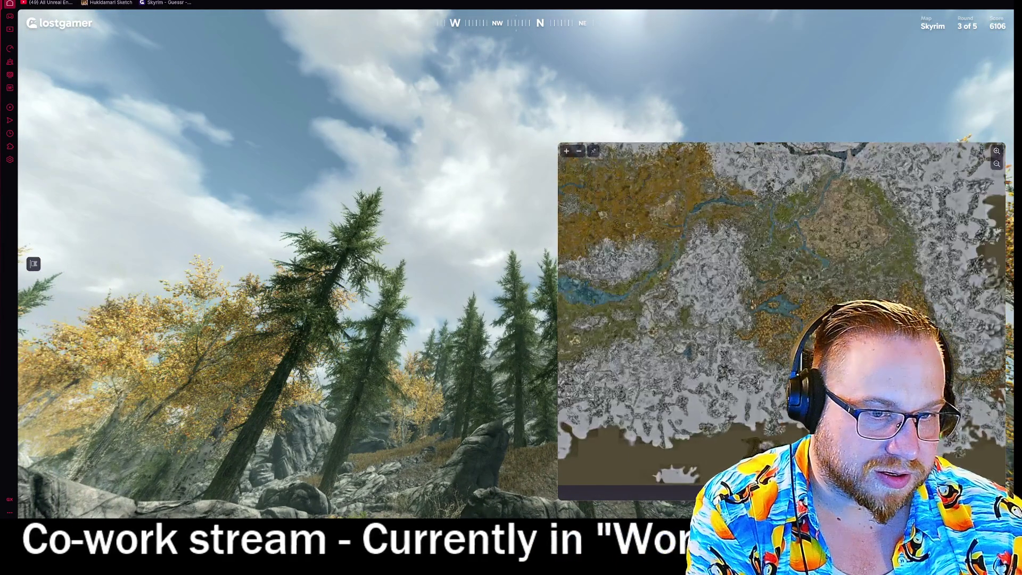
# - Walk several spots deeper into the autumn birch forest up to the rocky outcrop
pyautogui.moveTo(440, 368); pyautogui.dragTo(286, 258)
pyautogui.press('Up')
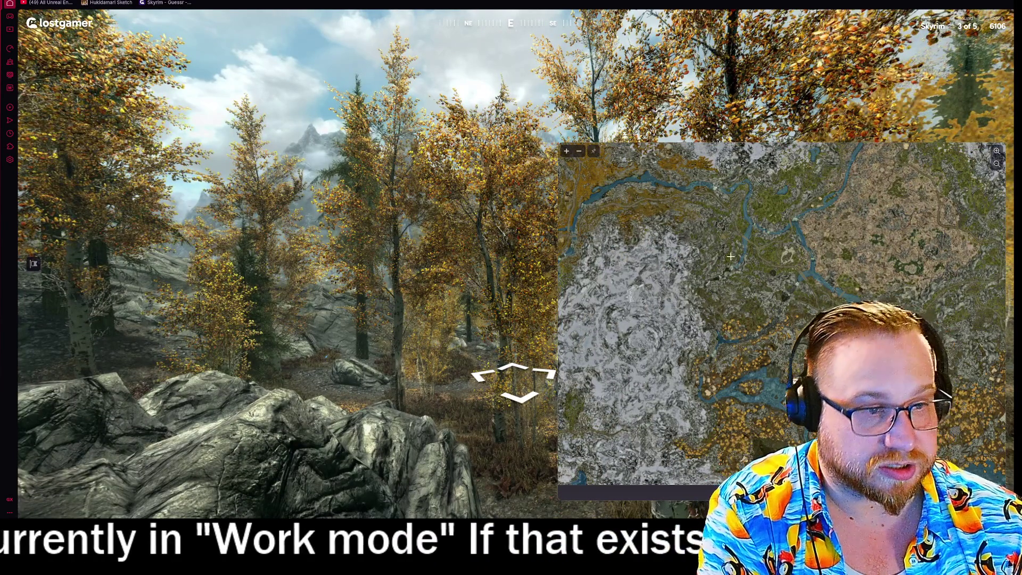
pyautogui.press('Right')
pyautogui.press('Right')
pyautogui.press('Right')
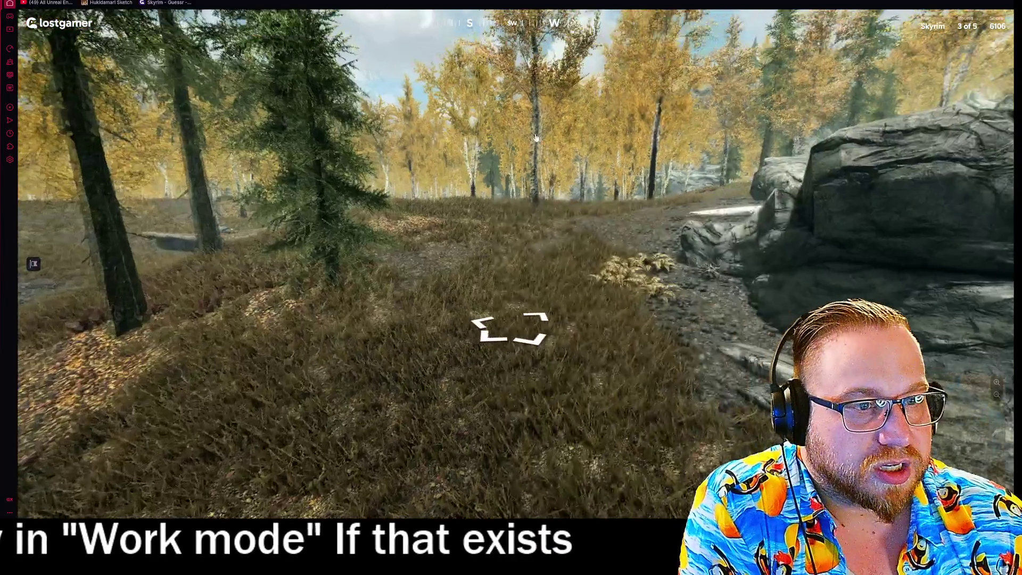
pyautogui.press('Right')
pyautogui.press('Right')
pyautogui.press('Right')
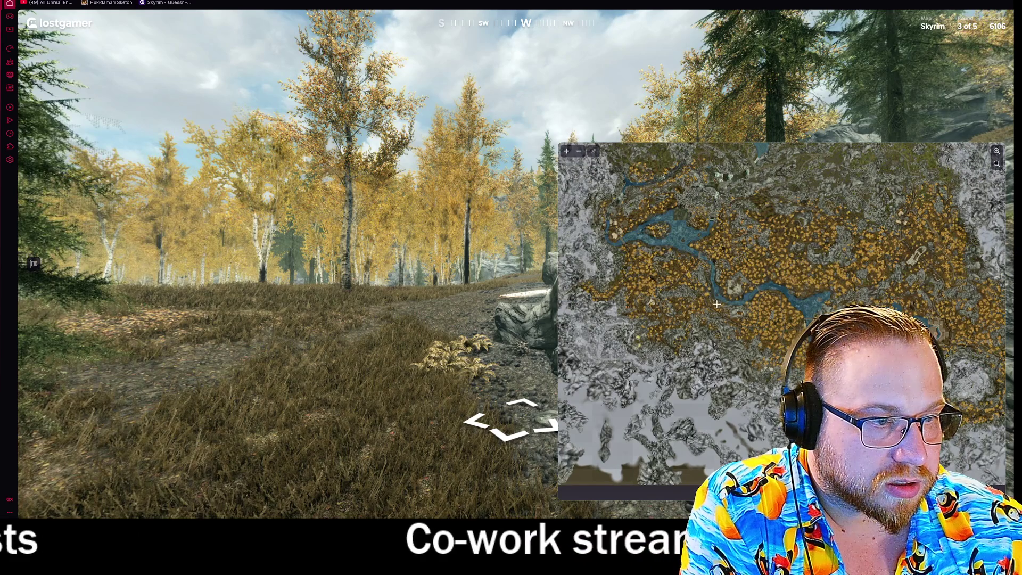
pyautogui.press('Left')
pyautogui.press('Left')
pyautogui.press('Left')
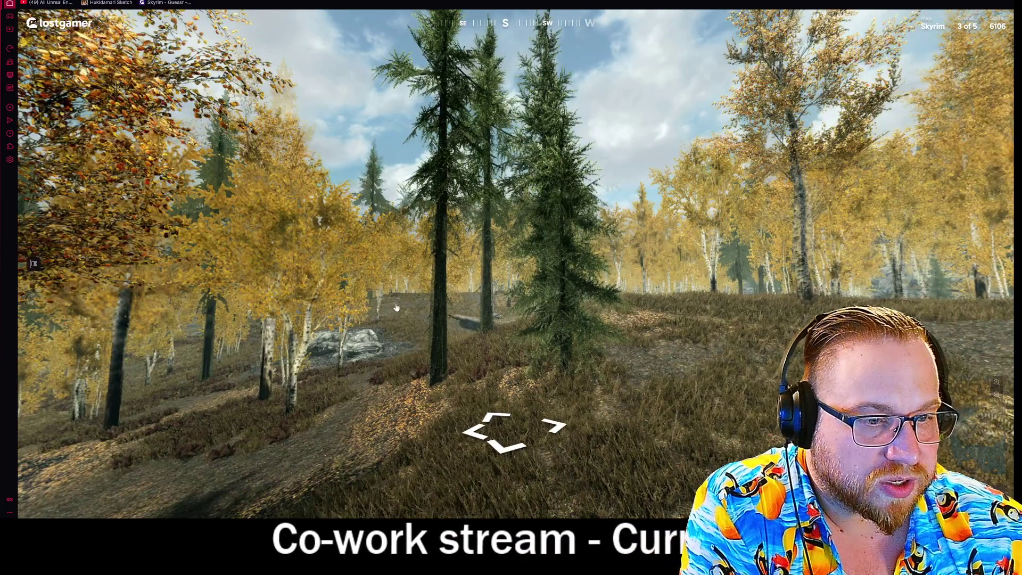
pyautogui.press('Left')
pyautogui.press('Left')
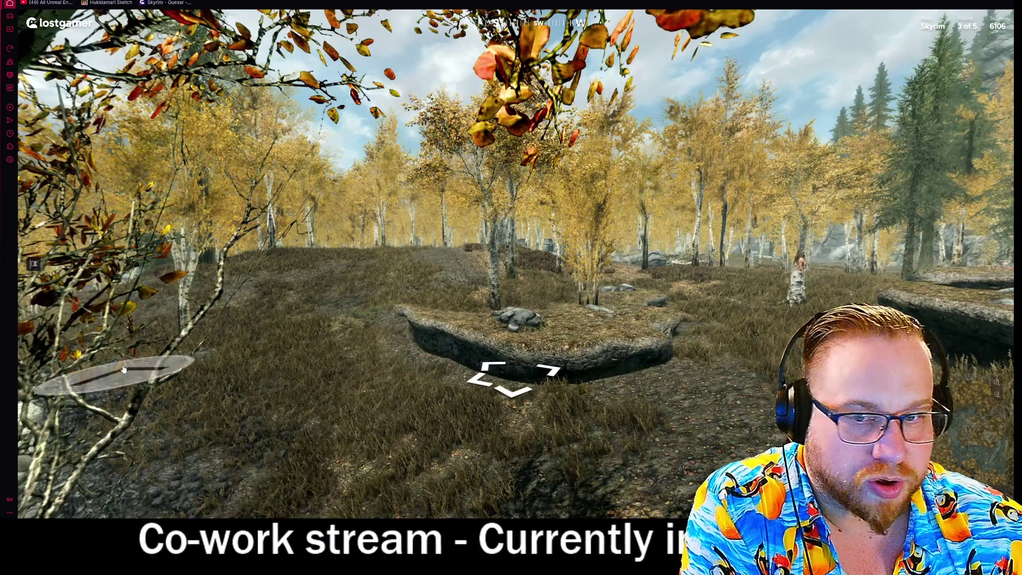
pyautogui.press('Up')
pyautogui.press('Left')
pyautogui.press('Left')
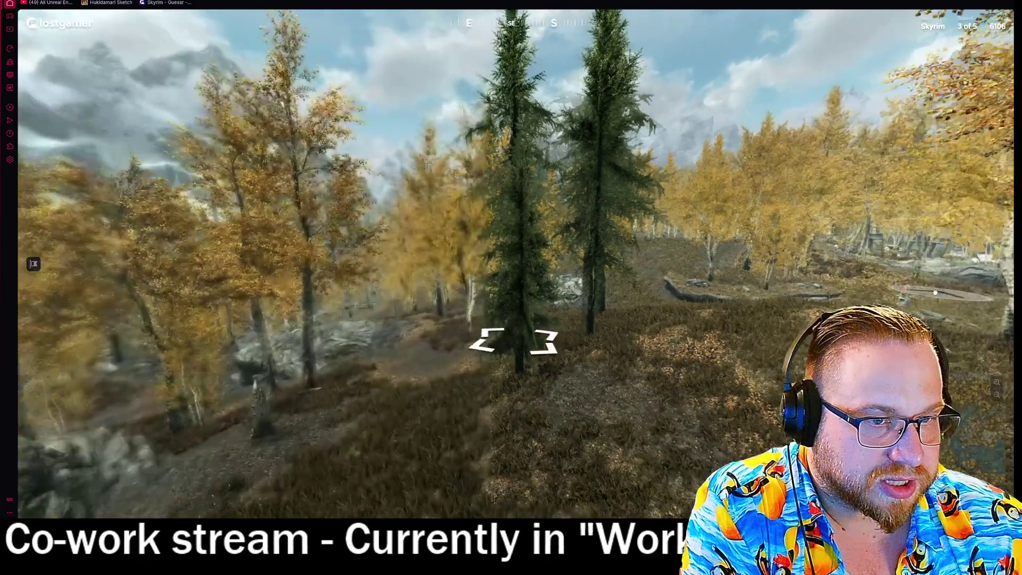
pyautogui.press('Up')
pyautogui.press('Up')
pyautogui.press('Up')
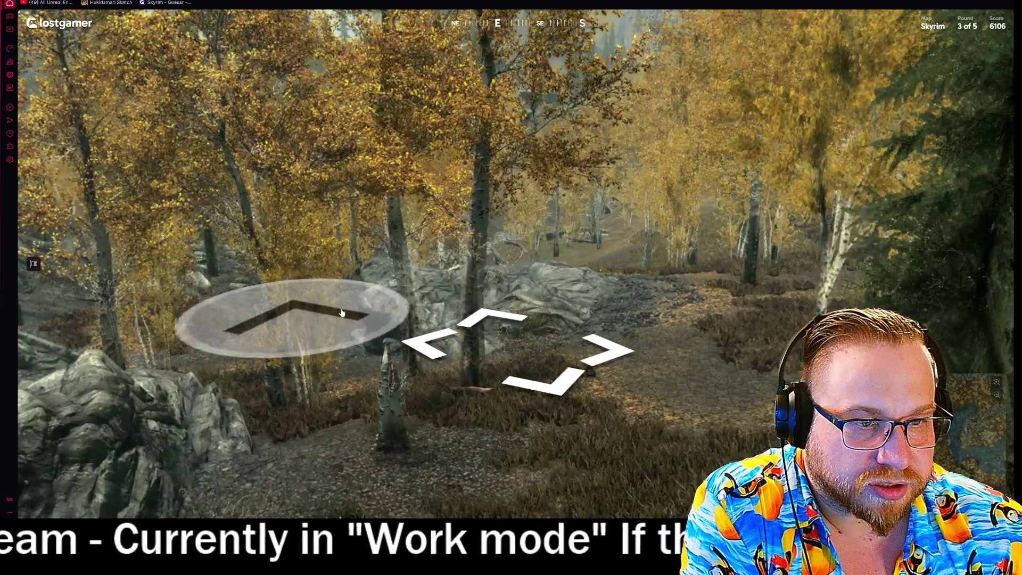
pyautogui.click(280, 314)
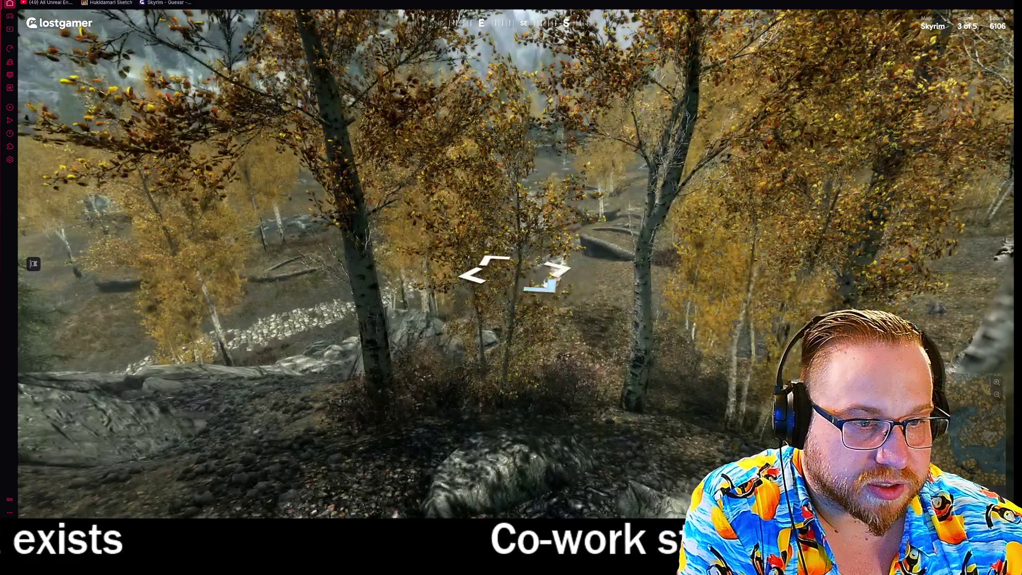
# - Follow the path into the thatched-roof village, then step back onto the cobbled path
pyautogui.click(545, 283)
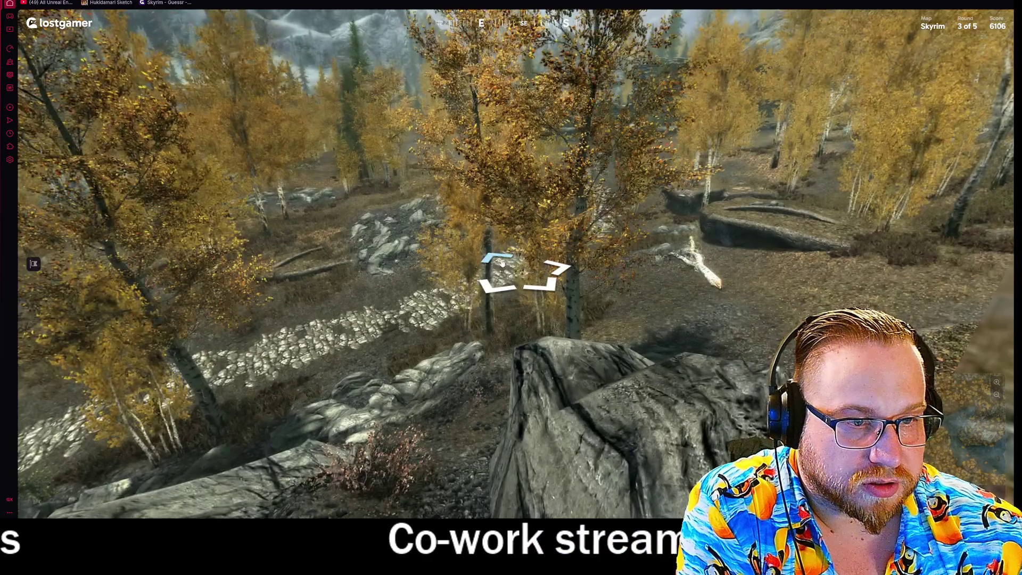
pyautogui.click(502, 259)
pyautogui.click(525, 263)
pyautogui.click(519, 299)
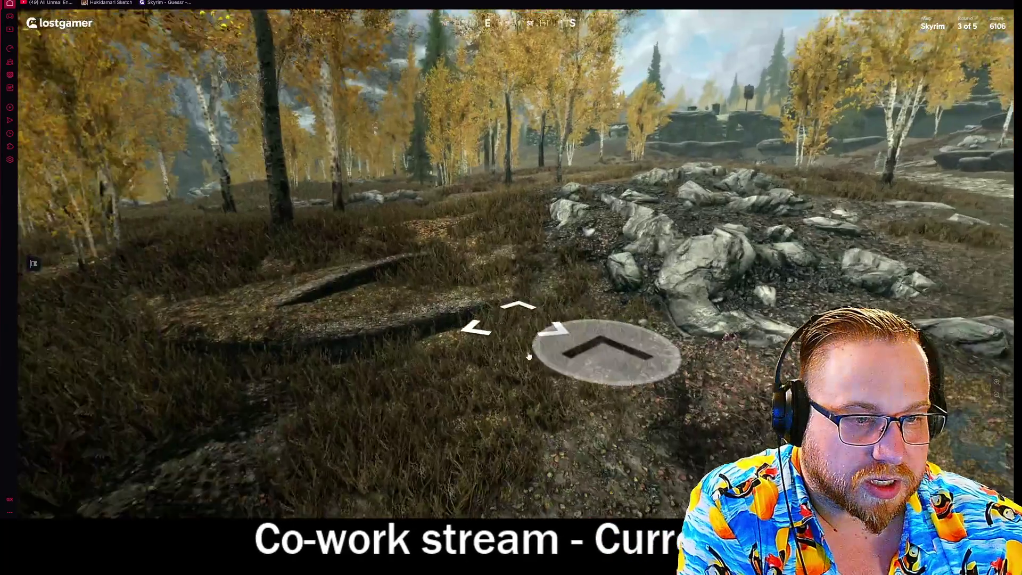
pyautogui.click(514, 331)
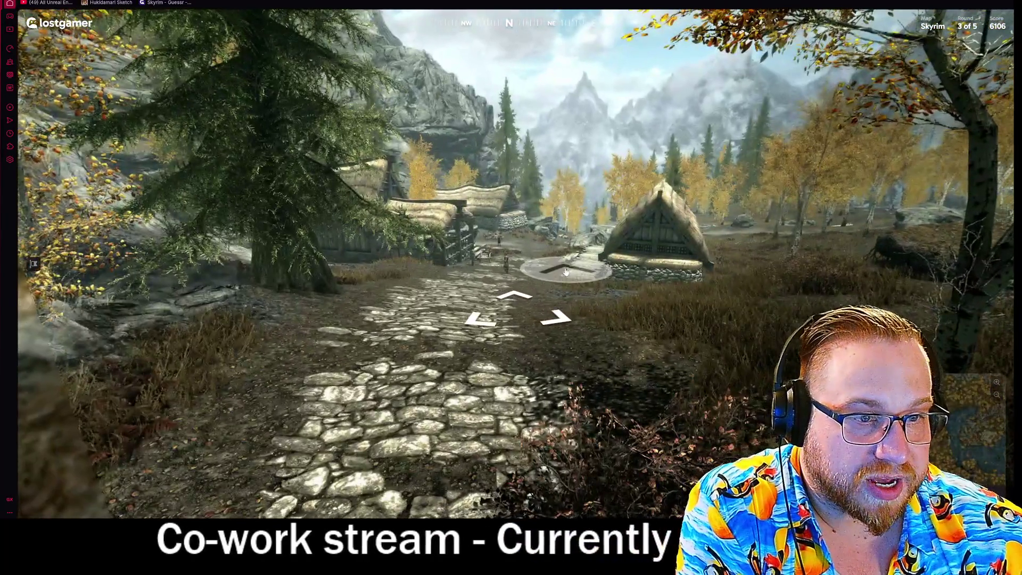
pyautogui.click(543, 264)
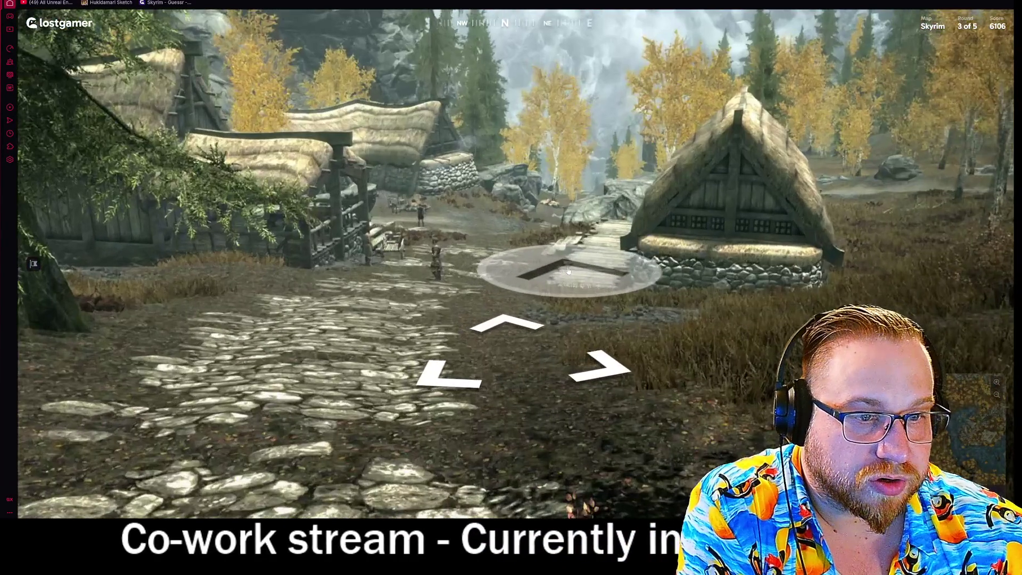
pyautogui.press('Down')
pyautogui.press('Down')
pyautogui.press('Down')
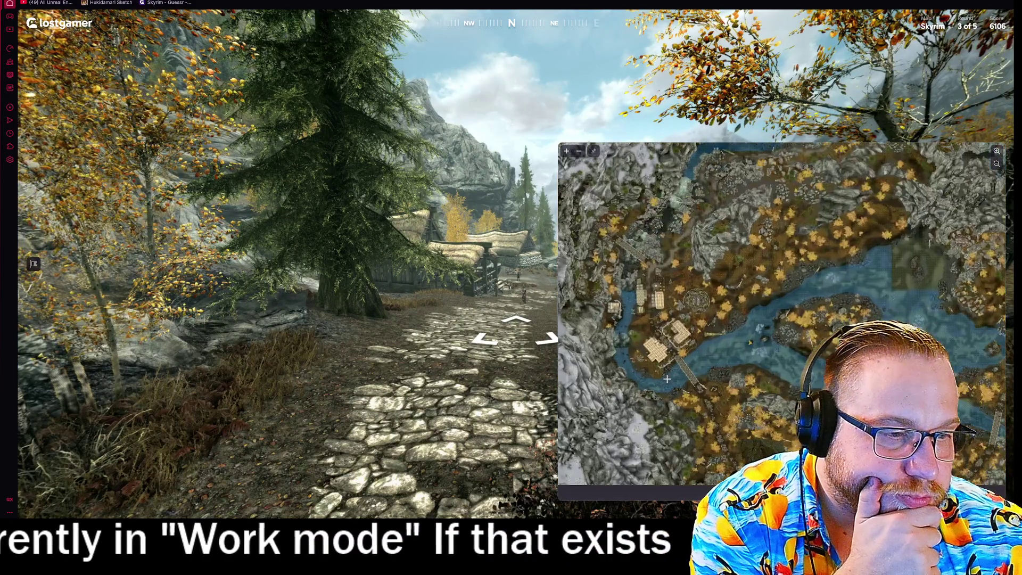
# - Walk back into the village, locate it on the guess map, submit round 3, and start round 4
pyautogui.click(516, 320)
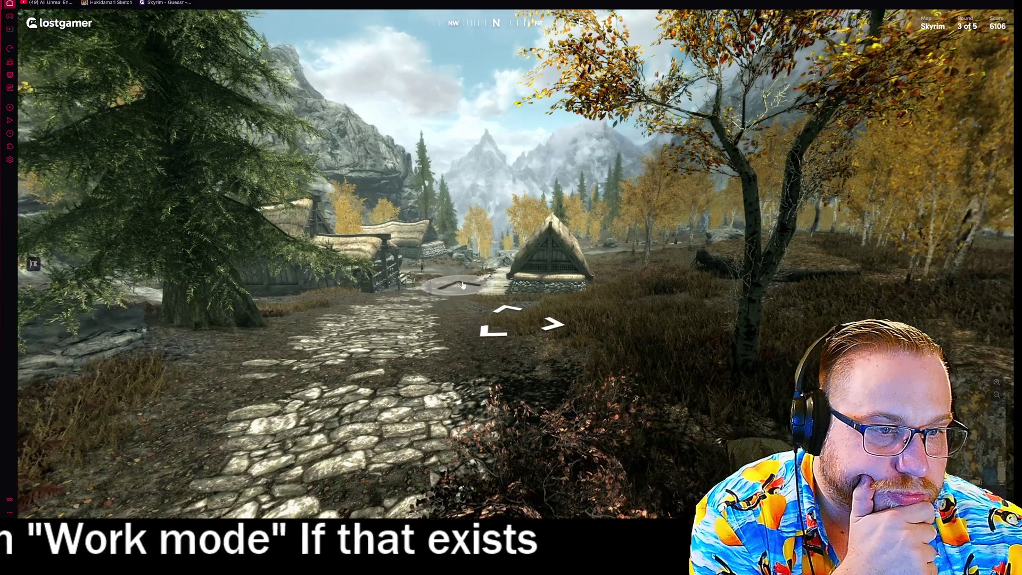
pyautogui.click(464, 251)
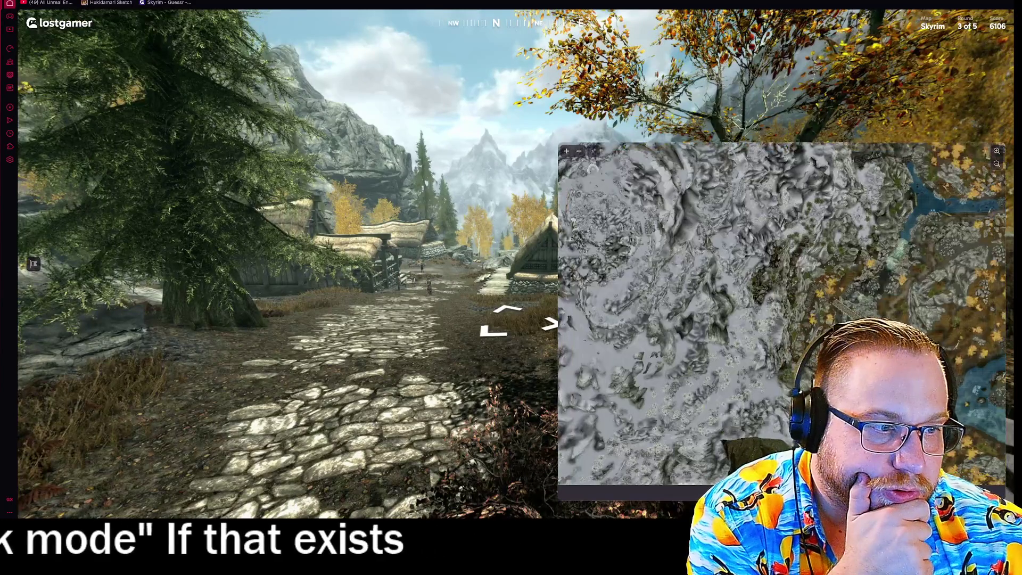
pyautogui.moveTo(701, 331); pyautogui.dragTo(732, 224)
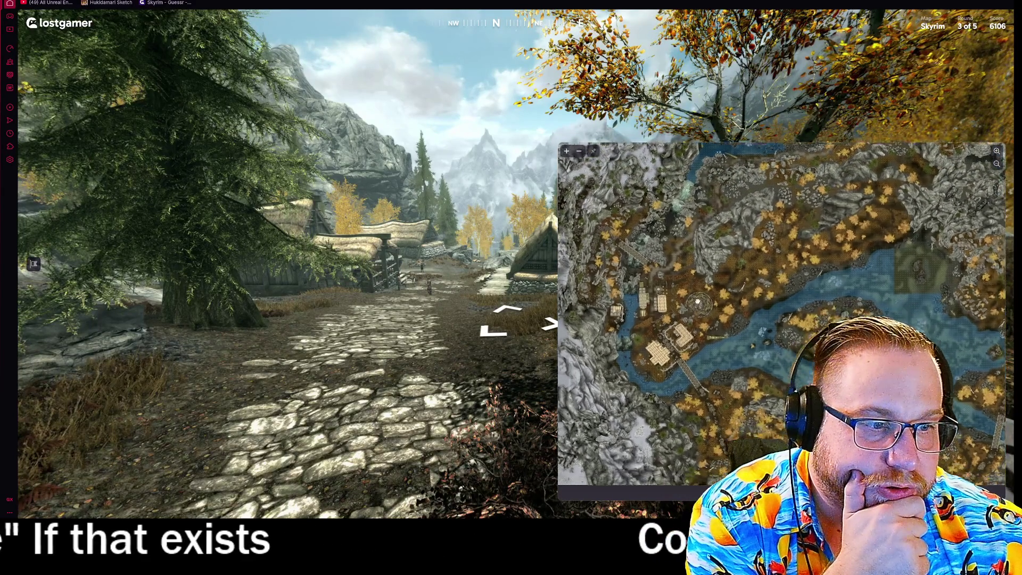
pyautogui.moveTo(794, 282)
pyautogui.mouseDown()
pyautogui.moveTo(772, 341)
pyautogui.moveTo(654, 453)
pyautogui.mouseUp()
pyautogui.moveTo(920, 276); pyautogui.dragTo(813, 436)
pyautogui.moveTo(720, 251)
pyautogui.mouseDown()
pyautogui.moveTo(872, 306)
pyautogui.moveTo(842, 281)
pyautogui.mouseUp()
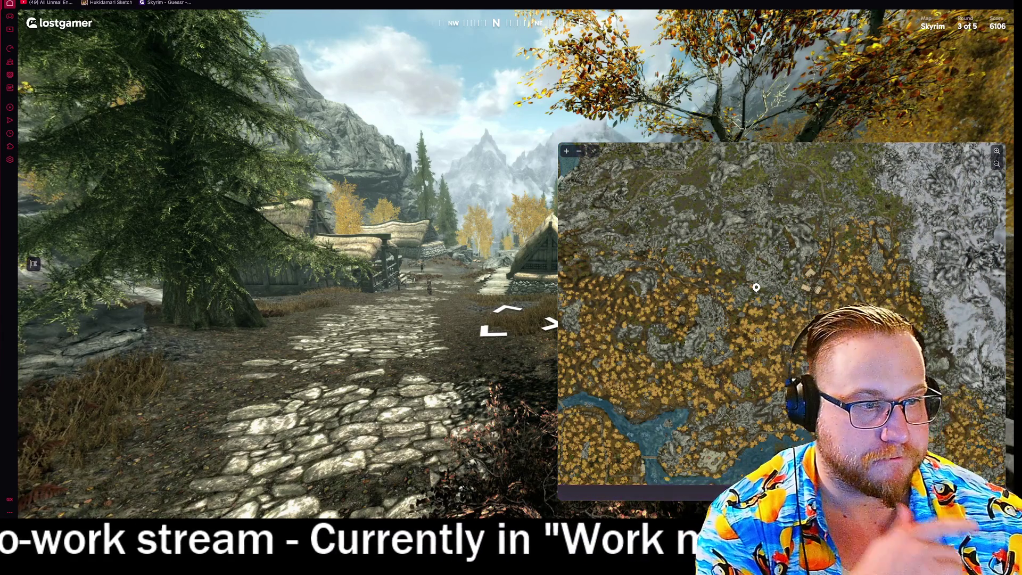
pyautogui.press('space')
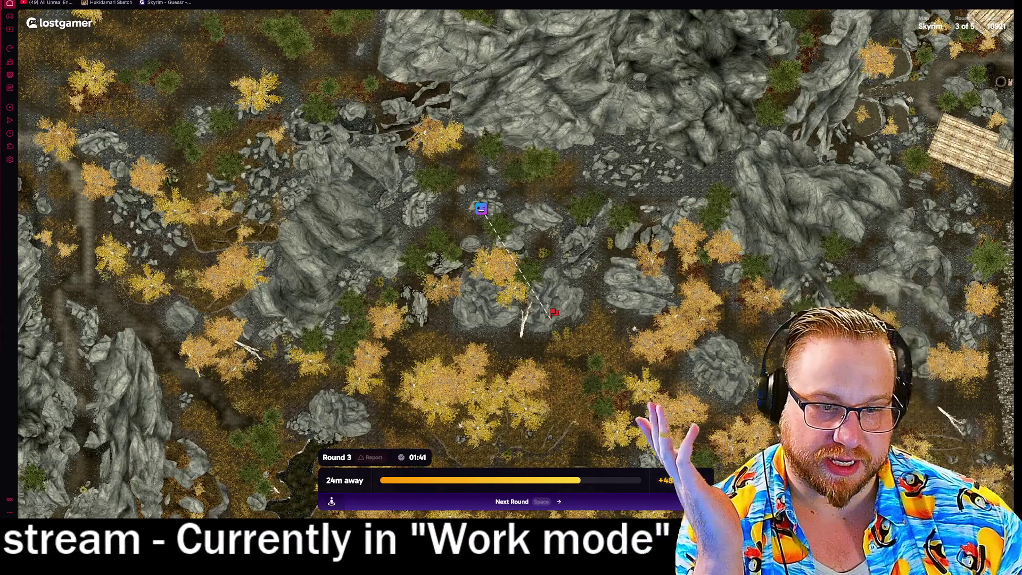
pyautogui.click(518, 502)
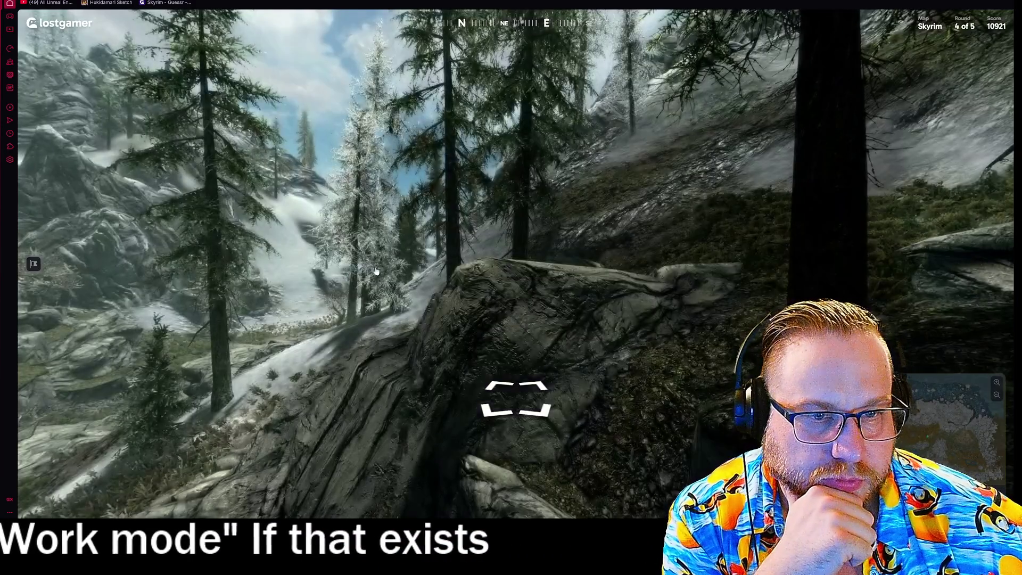
# - Look around the mountain valley and move among the rocks along the grassy path
pyautogui.moveTo(376, 271)
pyautogui.mouseDown()
pyautogui.moveTo(595, 218)
pyautogui.moveTo(328, 215)
pyautogui.moveTo(321, 203)
pyautogui.moveTo(400, 233)
pyautogui.moveTo(528, 251)
pyautogui.moveTo(900, 281)
pyautogui.moveTo(393, 235)
pyautogui.mouseUp()
pyautogui.scroll(5, 507, 280)
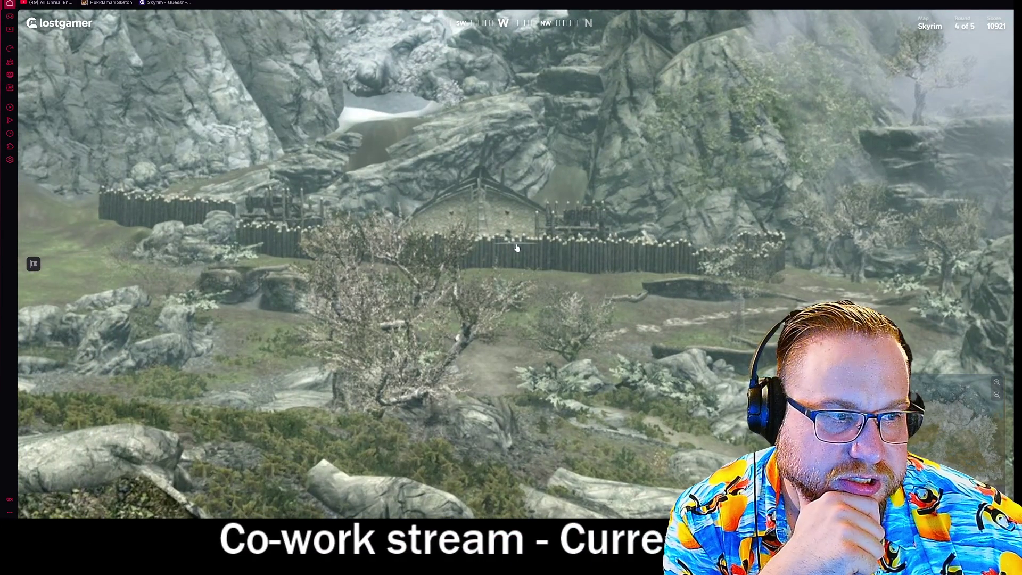
pyautogui.scroll(-5, 515, 247)
pyautogui.moveTo(512, 244)
pyautogui.mouseDown()
pyautogui.moveTo(733, 268)
pyautogui.moveTo(213, 213)
pyautogui.moveTo(531, 224)
pyautogui.mouseUp()
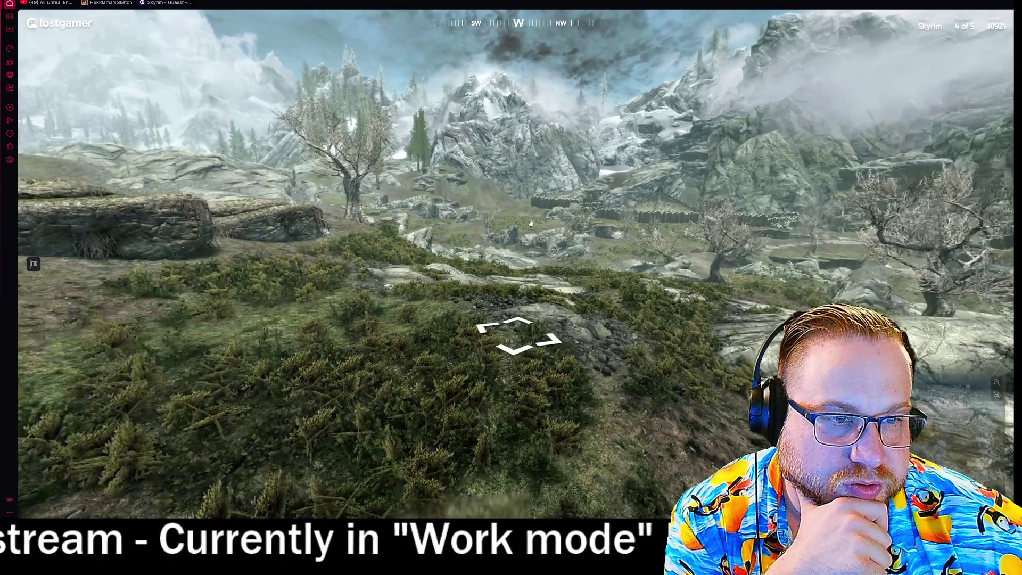
pyautogui.moveTo(338, 222); pyautogui.dragTo(343, 221)
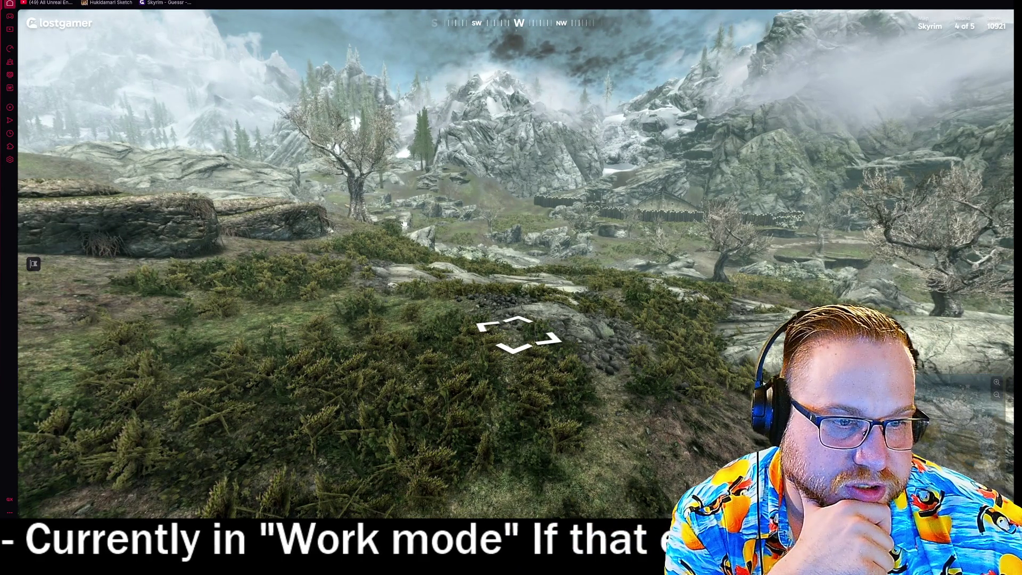
pyautogui.click(405, 222)
pyautogui.moveTo(405, 222); pyautogui.dragTo(678, 244)
pyautogui.click(586, 234)
pyautogui.moveTo(394, 229); pyautogui.dragTo(661, 225)
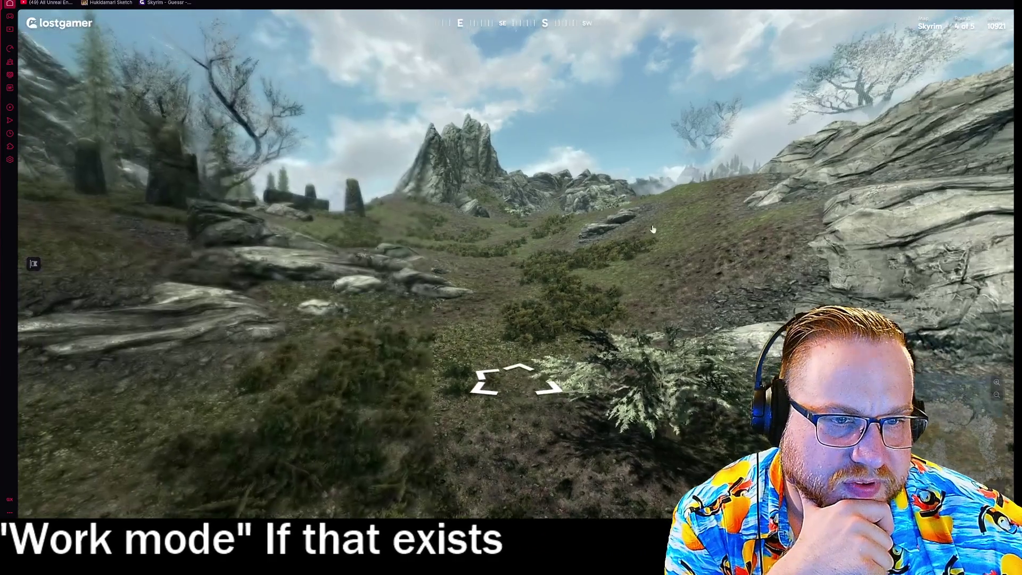
pyautogui.click(384, 222)
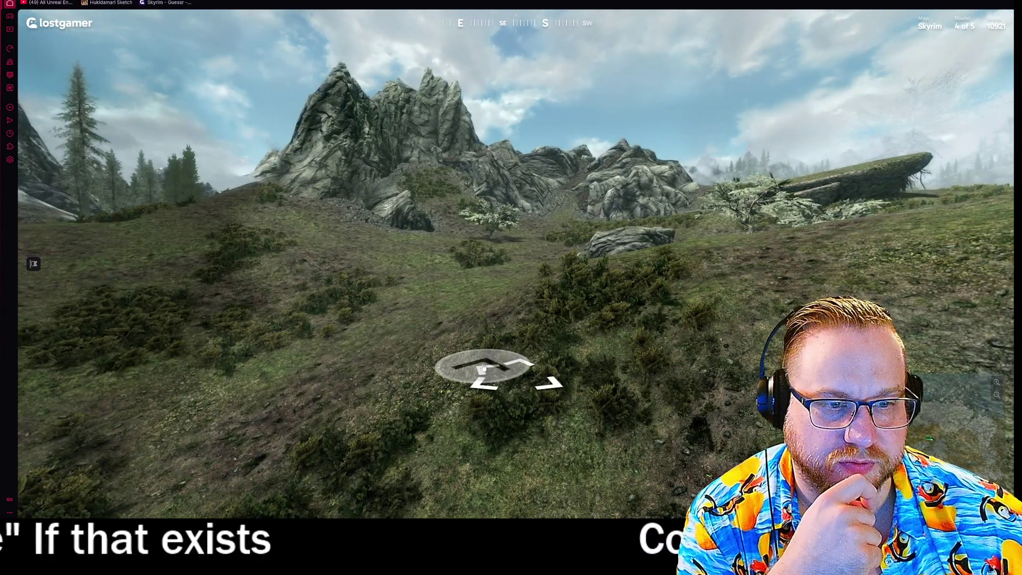
# - Climb to the gnarled tree and rock face, viewing the dragon overhead and misty mountains
pyautogui.click(484, 368)
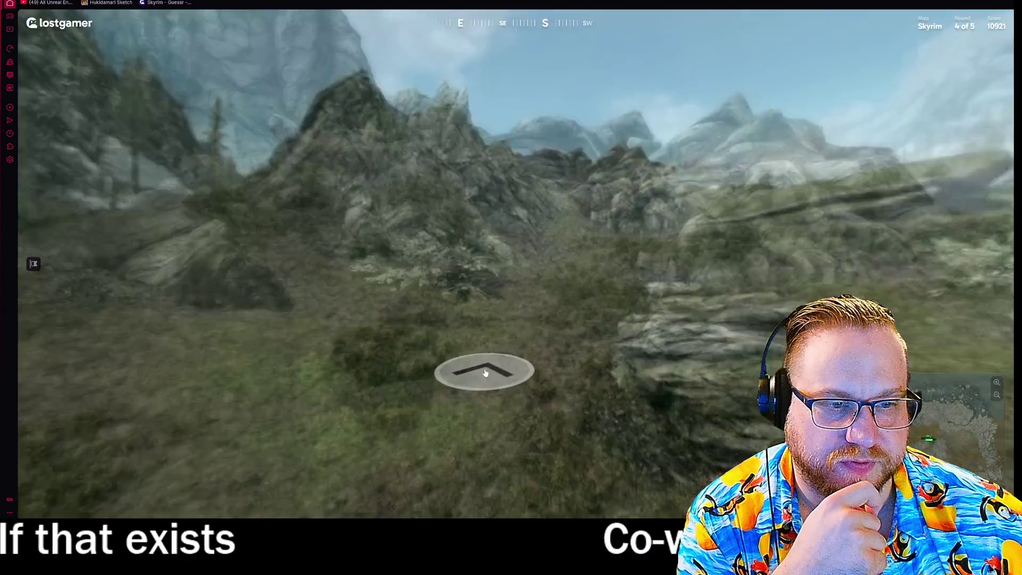
pyautogui.click(493, 371)
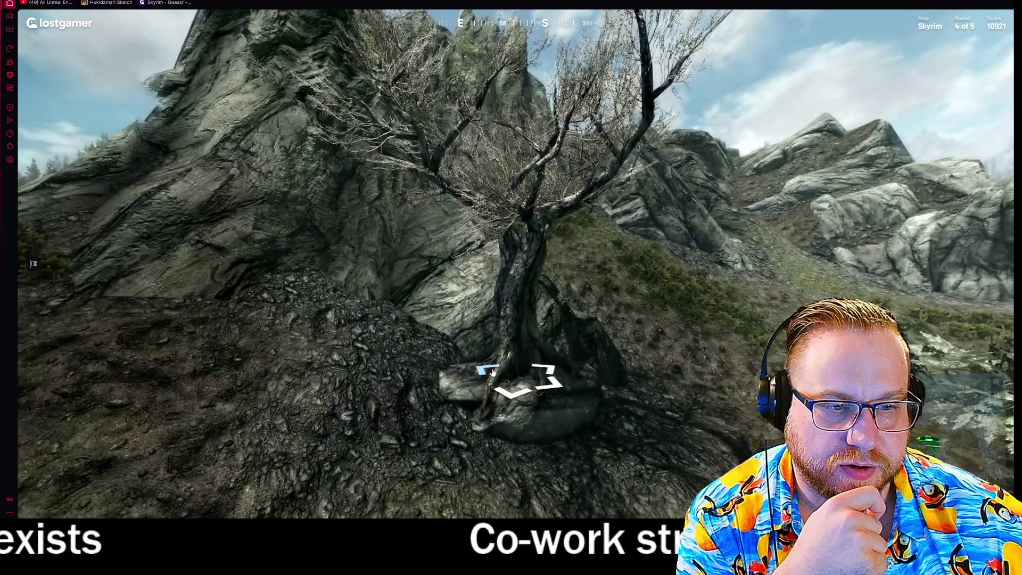
pyautogui.click(493, 372)
pyautogui.moveTo(494, 371)
pyautogui.mouseDown()
pyautogui.moveTo(514, 427)
pyautogui.moveTo(577, 380)
pyautogui.mouseUp()
pyautogui.scroll(5, 457, 223)
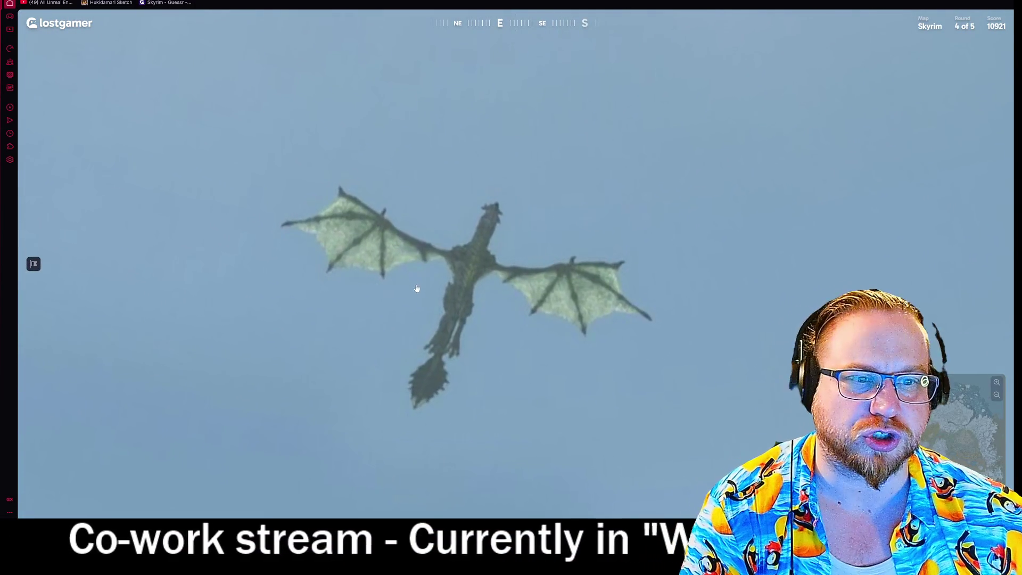
pyautogui.scroll(-5, 426, 309)
pyautogui.moveTo(466, 353)
pyautogui.mouseDown()
pyautogui.moveTo(576, 233)
pyautogui.moveTo(519, 176)
pyautogui.moveTo(440, 165)
pyautogui.mouseUp()
pyautogui.scroll(3, 439, 165)
pyautogui.moveTo(531, 244)
pyautogui.mouseDown()
pyautogui.moveTo(417, 153)
pyautogui.moveTo(406, 221)
pyautogui.moveTo(452, 223)
pyautogui.moveTo(533, 176)
pyautogui.moveTo(530, 160)
pyautogui.moveTo(667, 249)
pyautogui.moveTo(523, 212)
pyautogui.mouseUp()
pyautogui.scroll(-3, 407, 222)
pyautogui.scroll(-3, 618, 262)
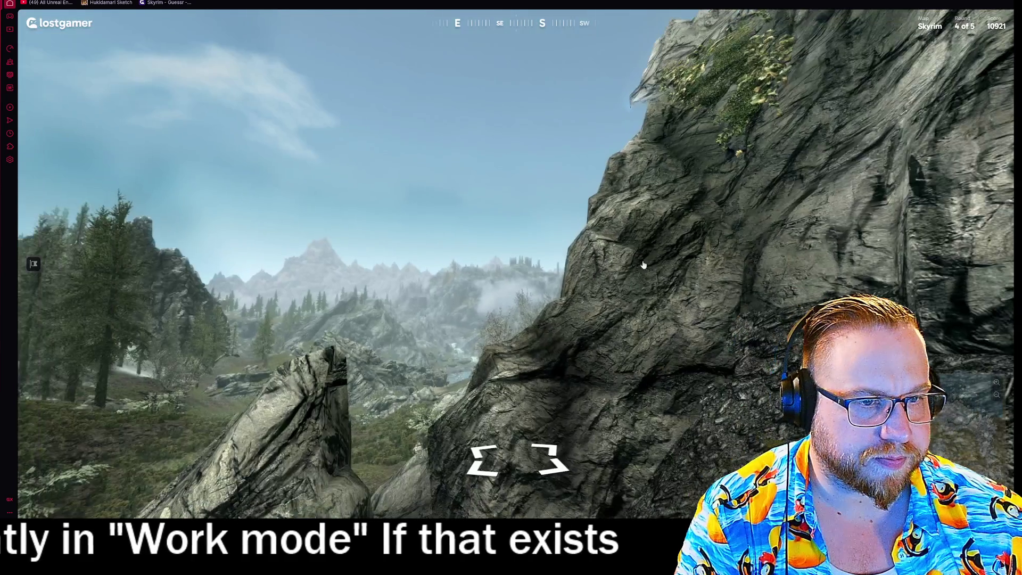
pyautogui.moveTo(774, 282)
pyautogui.mouseDown()
pyautogui.moveTo(349, 169)
pyautogui.moveTo(625, 165)
pyautogui.mouseUp()
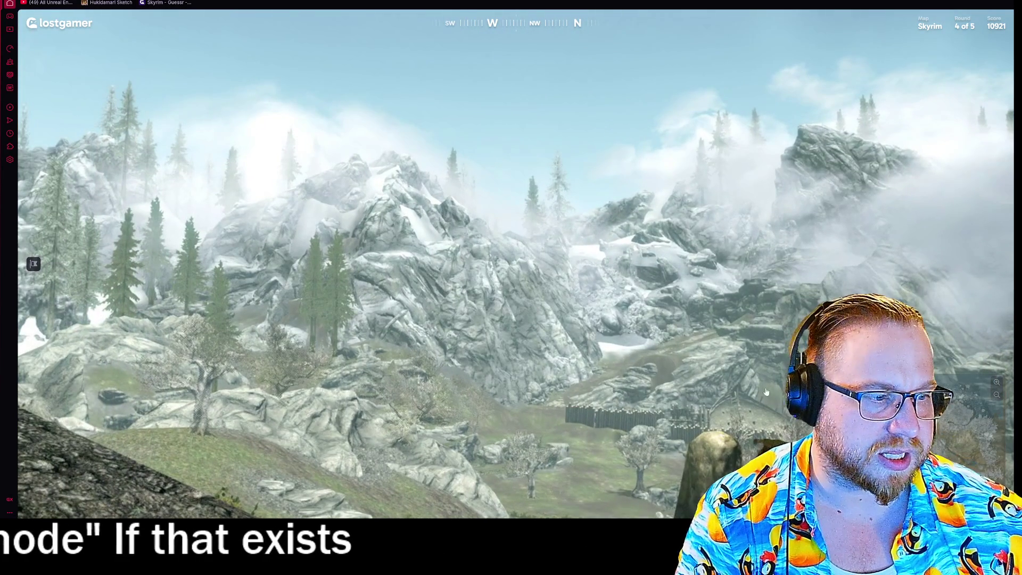
# - Return to round 4's start, face the open valley, and expand the guess map
pyautogui.click(34, 264)
pyautogui.moveTo(799, 330); pyautogui.dragTo(159, 356)
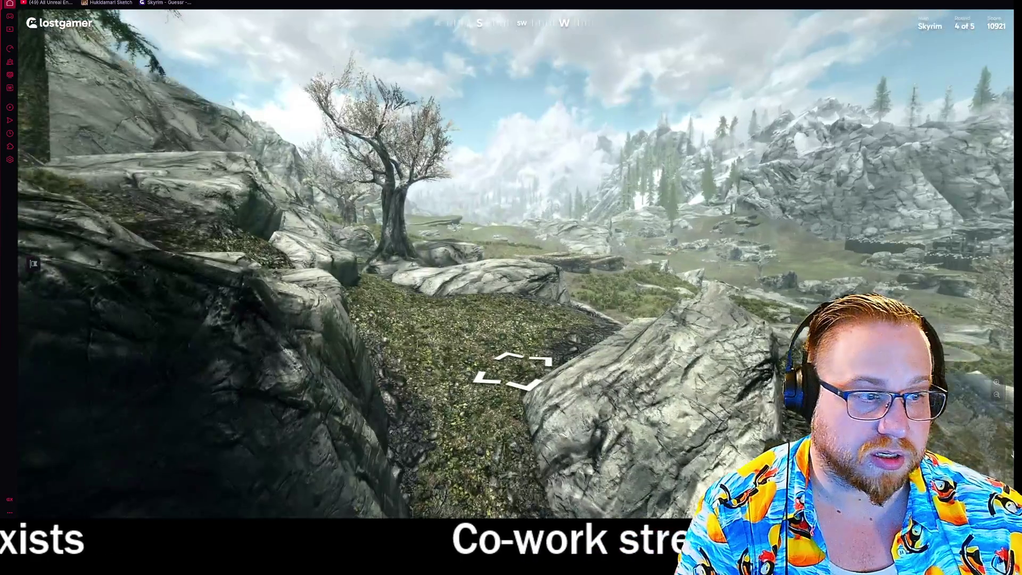
pyautogui.moveTo(781, 362)
pyautogui.scroll(3, 768, 340)
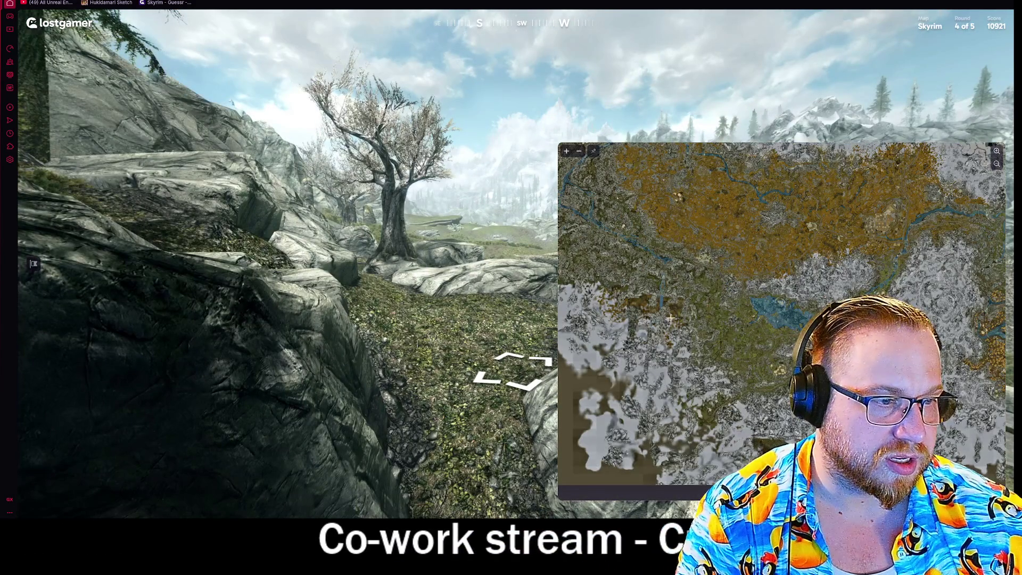
# - Pan and zoom the Skyrim minimap to scout several candidate regions
pyautogui.moveTo(670, 318); pyautogui.dragTo(731, 314)
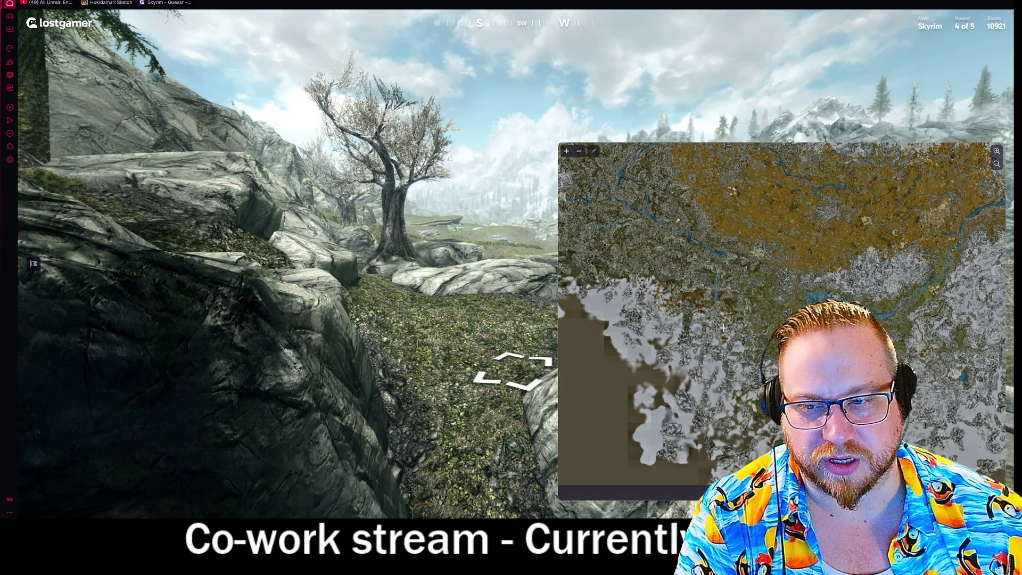
pyautogui.scroll(-1, 687, 277)
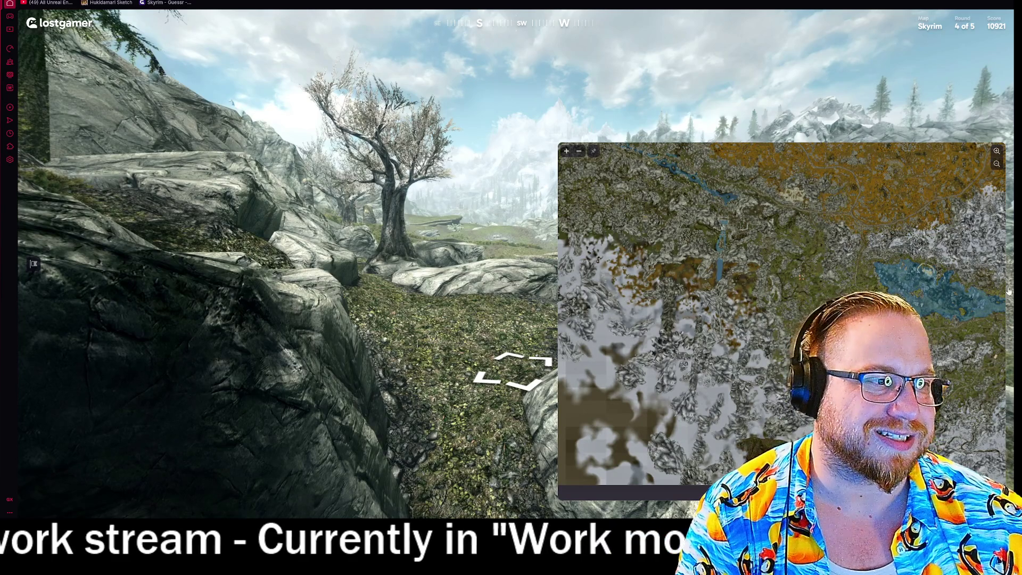
pyautogui.scroll(2, 654, 339)
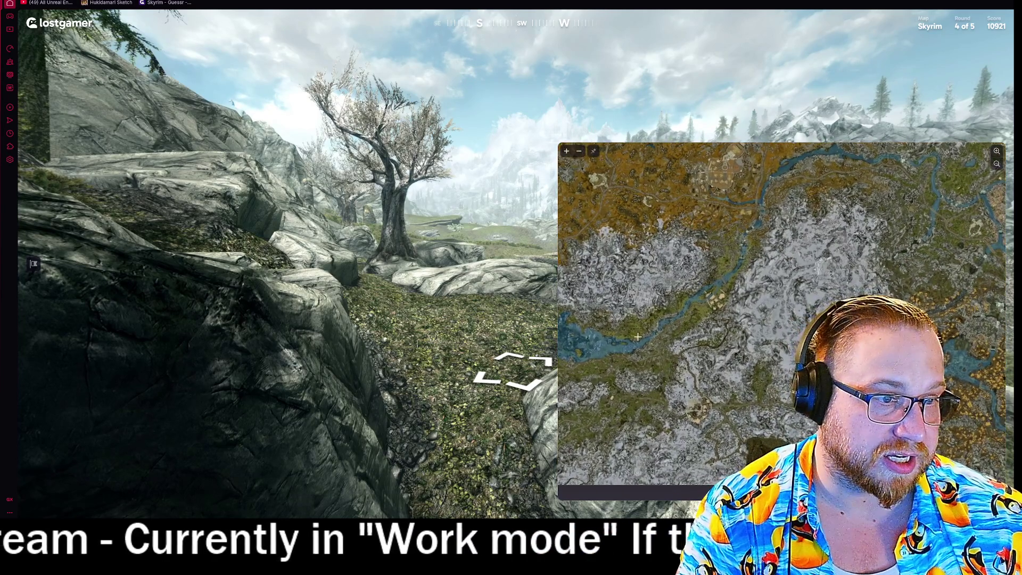
pyautogui.moveTo(654, 339); pyautogui.dragTo(785, 309)
pyautogui.scroll(2, 785, 309)
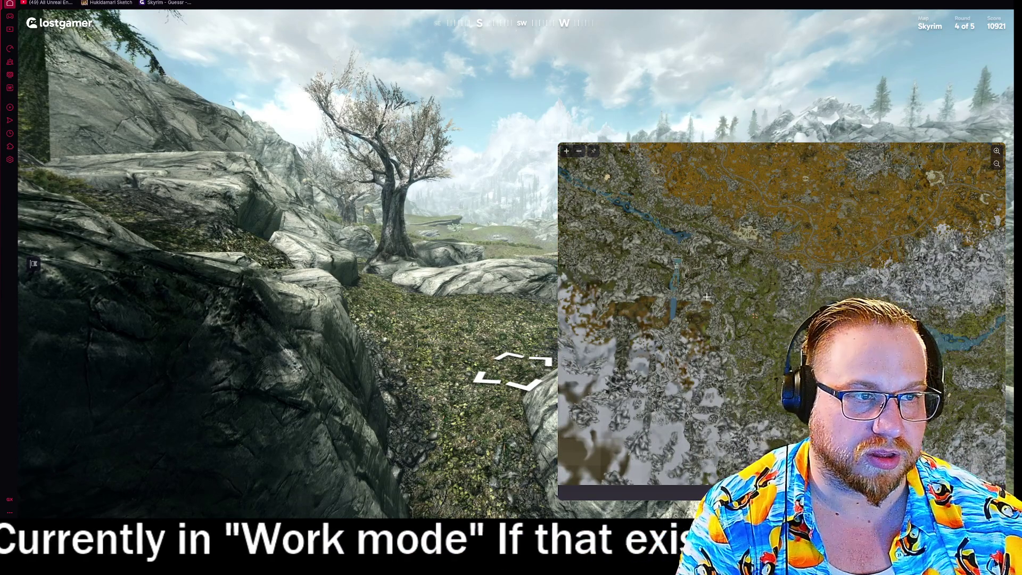
pyautogui.moveTo(716, 293)
pyautogui.mouseDown()
pyautogui.moveTo(809, 296)
pyautogui.moveTo(766, 362)
pyautogui.mouseUp()
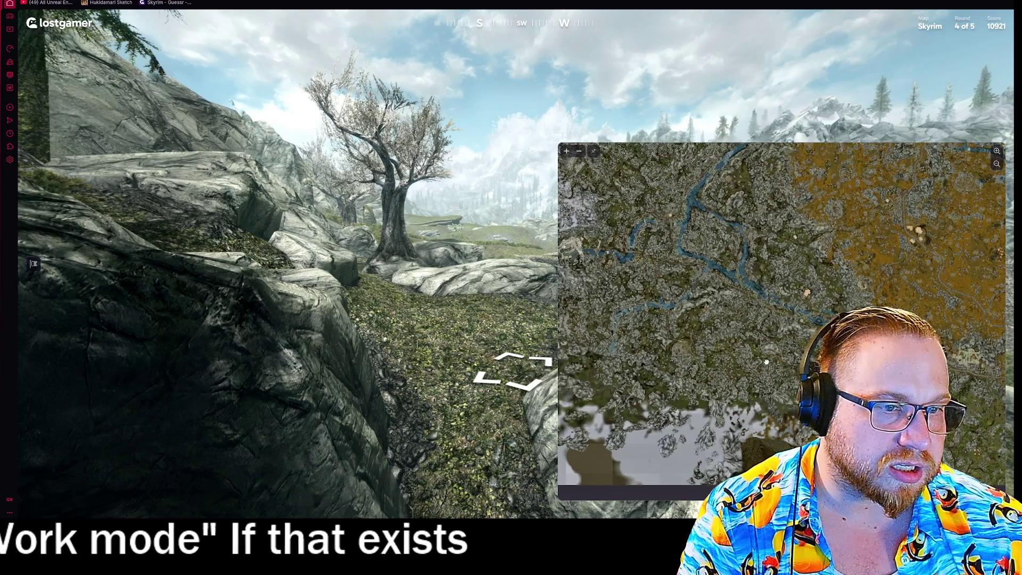
# - Submit the round 4 guess, 1.07km off for +546 (total 11467), and start round 5
pyautogui.moveTo(511, 303); pyautogui.dragTo(191, 261)
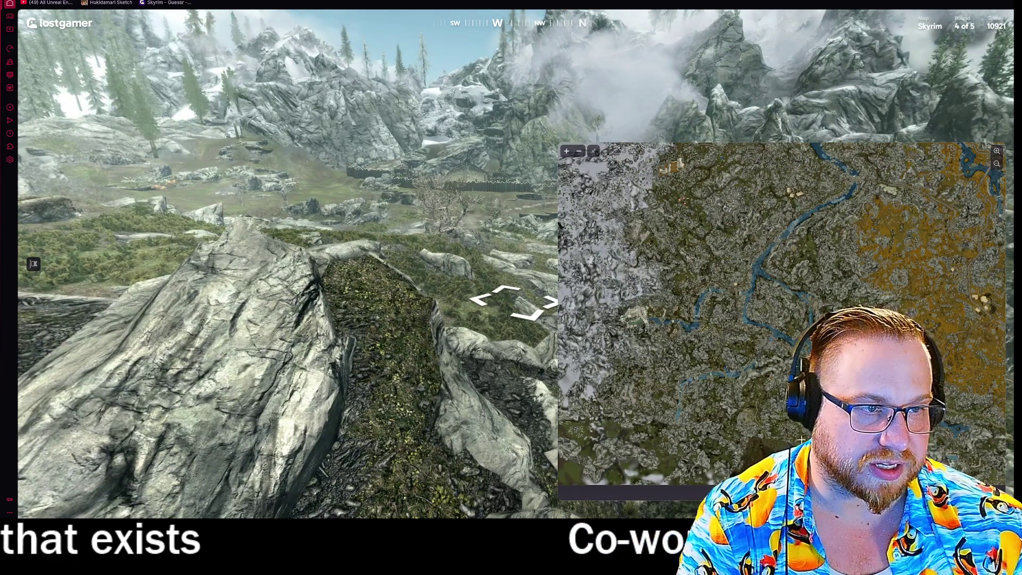
pyautogui.moveTo(745, 392); pyautogui.dragTo(755, 315)
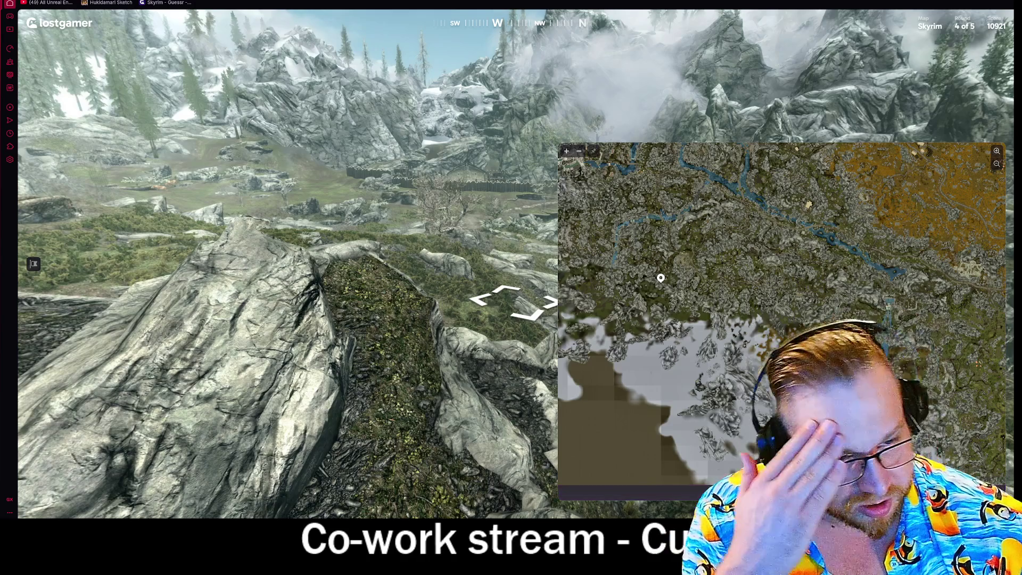
pyautogui.press('space')
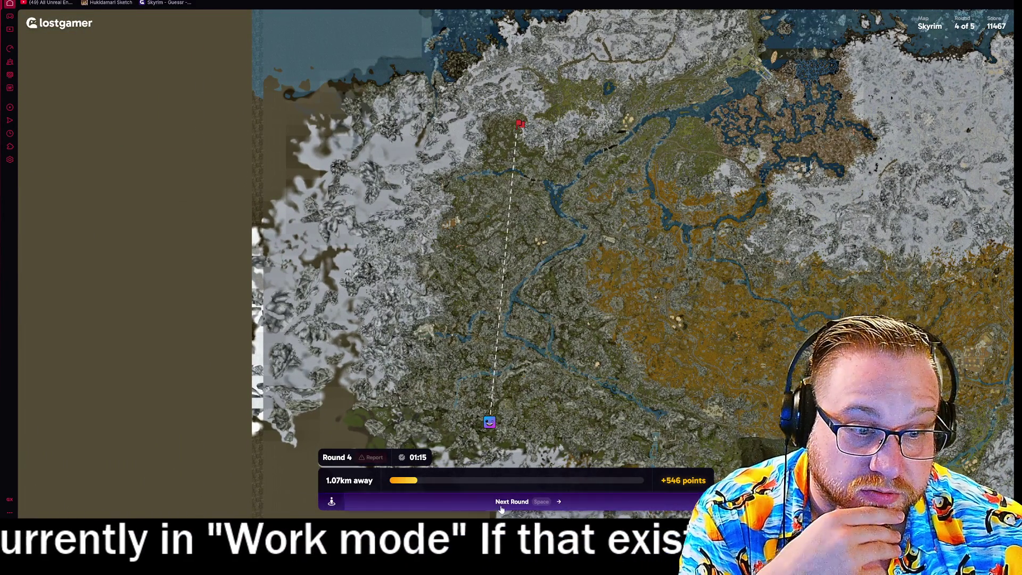
pyautogui.click(503, 505)
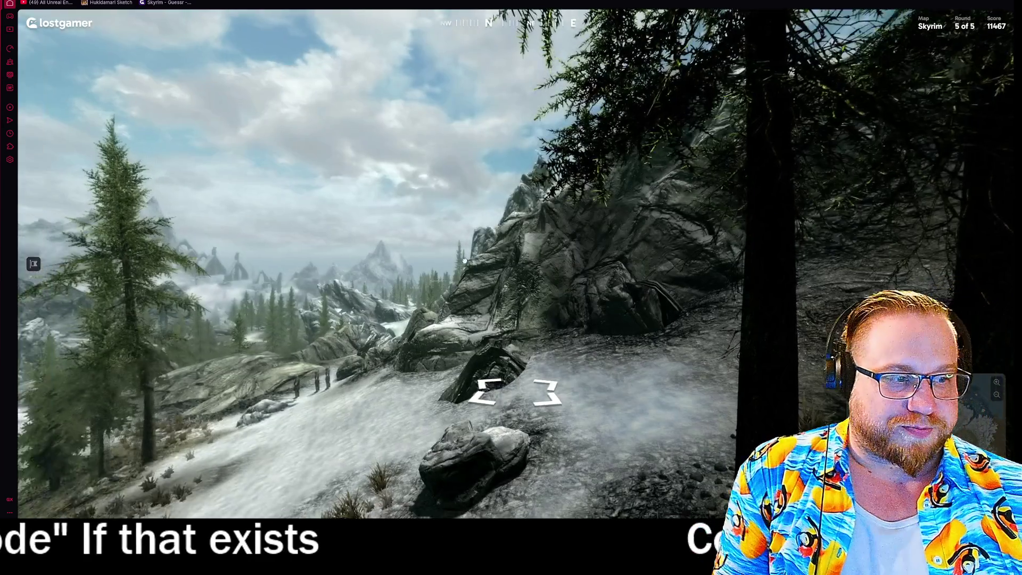
# - Look around the snowy forest panorama: the path, the northern clearing, and up at the trees
pyautogui.moveTo(309, 244)
pyautogui.mouseDown()
pyautogui.moveTo(538, 240)
pyautogui.moveTo(666, 283)
pyautogui.mouseUp()
pyautogui.moveTo(699, 298)
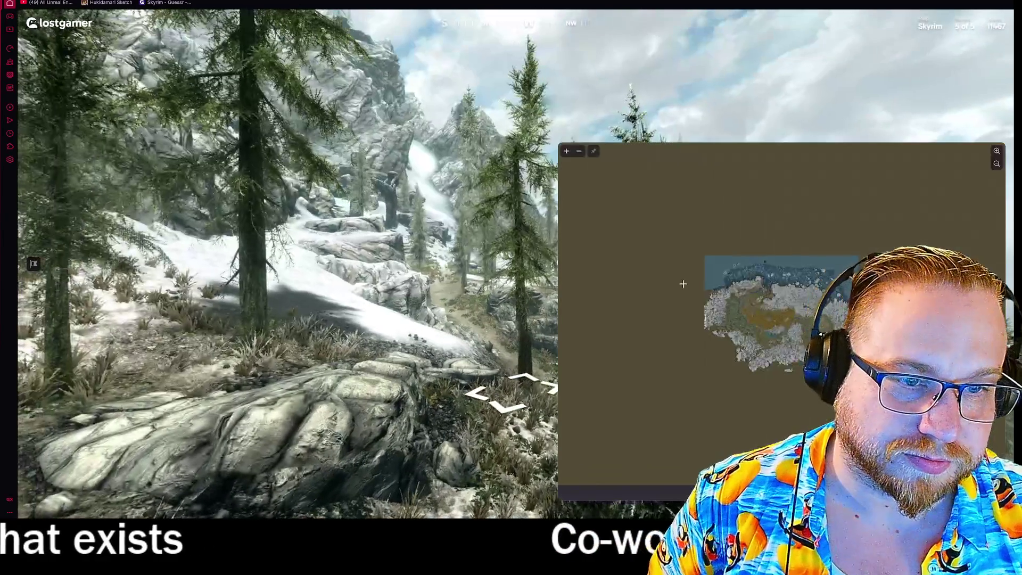
pyautogui.moveTo(385, 198)
pyautogui.mouseDown()
pyautogui.moveTo(448, 195)
pyautogui.moveTo(503, 208)
pyautogui.mouseUp()
pyautogui.scroll(5, 504, 310)
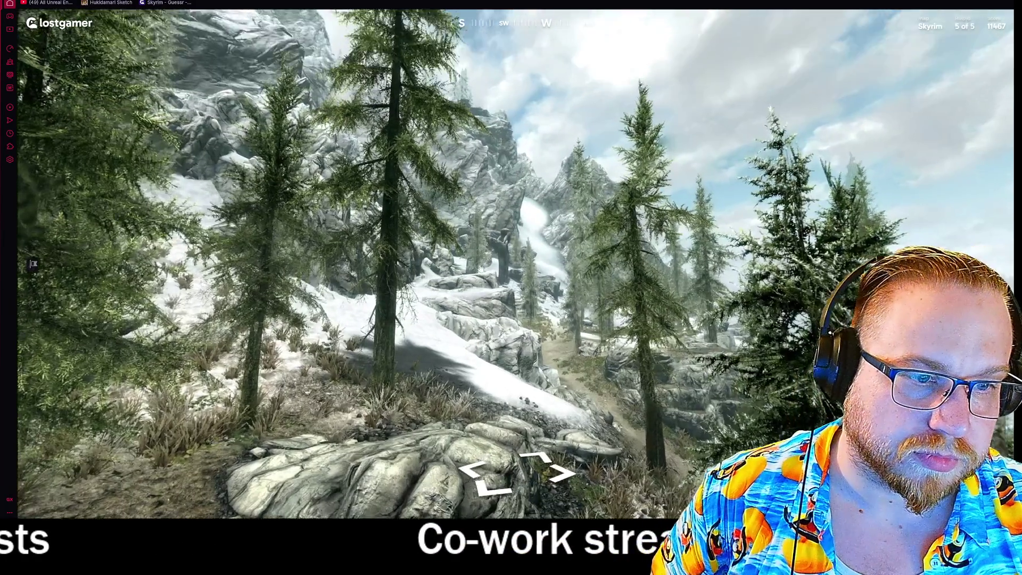
pyautogui.scroll(-5, 504, 311)
pyautogui.moveTo(504, 310)
pyautogui.mouseDown()
pyautogui.moveTo(505, 373)
pyautogui.moveTo(514, 311)
pyautogui.mouseUp()
pyautogui.moveTo(207, 110)
pyautogui.mouseDown()
pyautogui.moveTo(197, 71)
pyautogui.moveTo(698, 177)
pyautogui.mouseUp()
pyautogui.moveTo(750, 361)
pyautogui.scroll(3, 749, 361)
pyautogui.scroll(2, 725, 320)
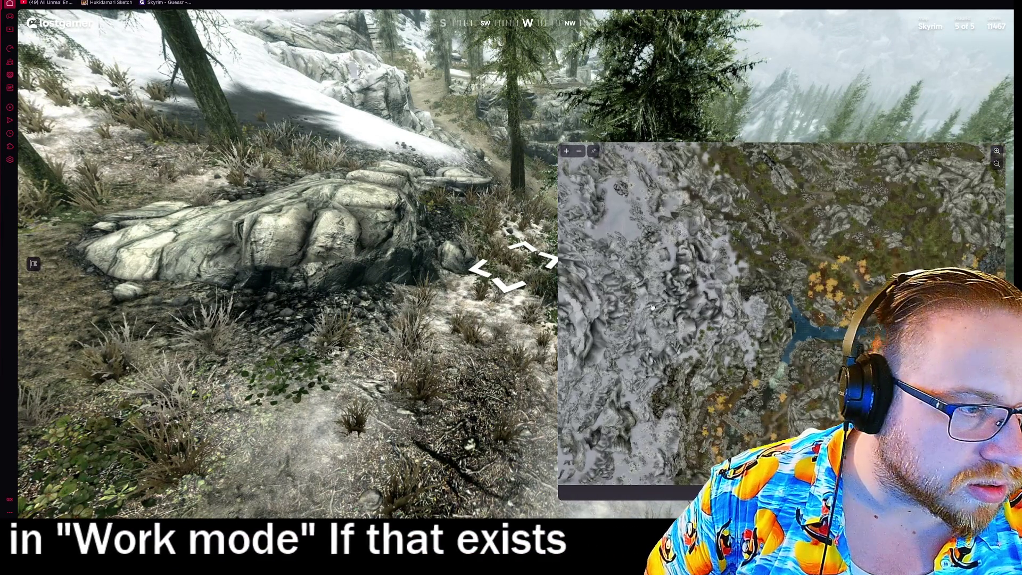
pyautogui.moveTo(341, 122)
pyautogui.mouseDown()
pyautogui.moveTo(329, 251)
pyautogui.moveTo(250, 199)
pyautogui.mouseUp()
# - Pin the guess near the town, landing 700m off for +1183 and a 12650 total
pyautogui.moveTo(799, 346)
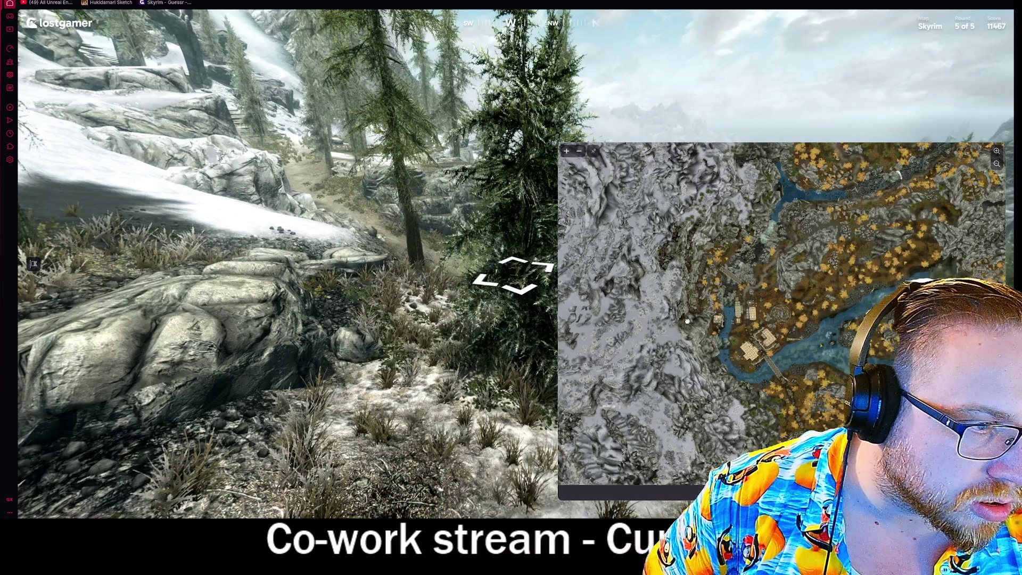
pyautogui.moveTo(689, 308); pyautogui.dragTo(724, 374)
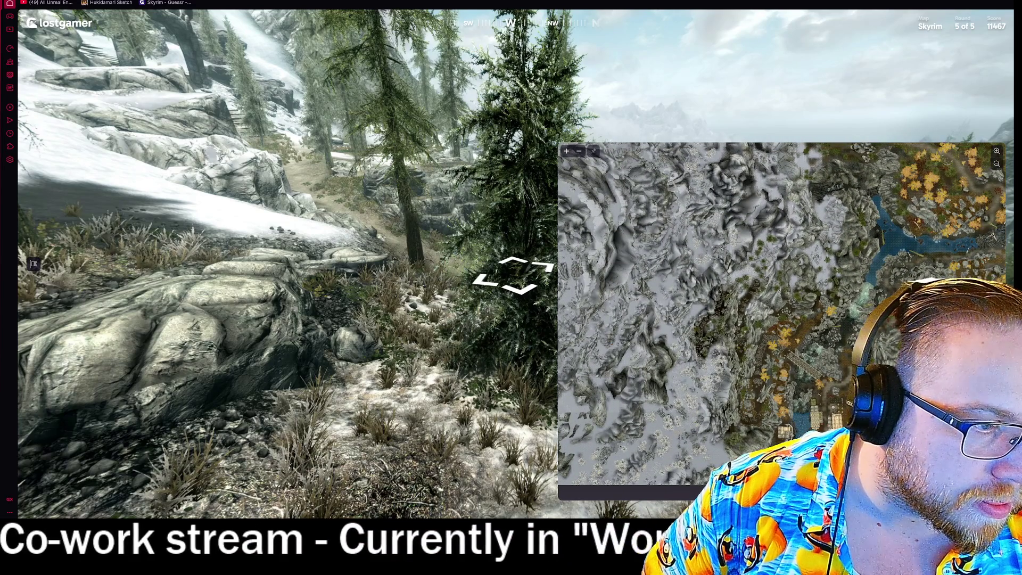
pyautogui.scroll(5, 703, 381)
pyautogui.moveTo(799, 107)
pyautogui.mouseDown()
pyautogui.moveTo(664, 176)
pyautogui.moveTo(719, 242)
pyautogui.mouseUp()
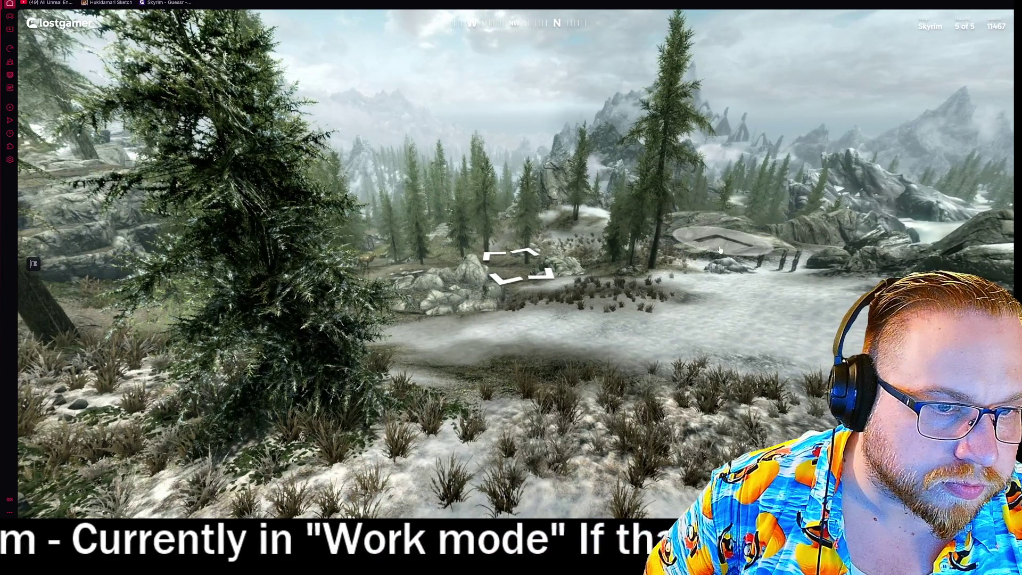
pyautogui.moveTo(709, 305)
pyautogui.scroll(1, 715, 276)
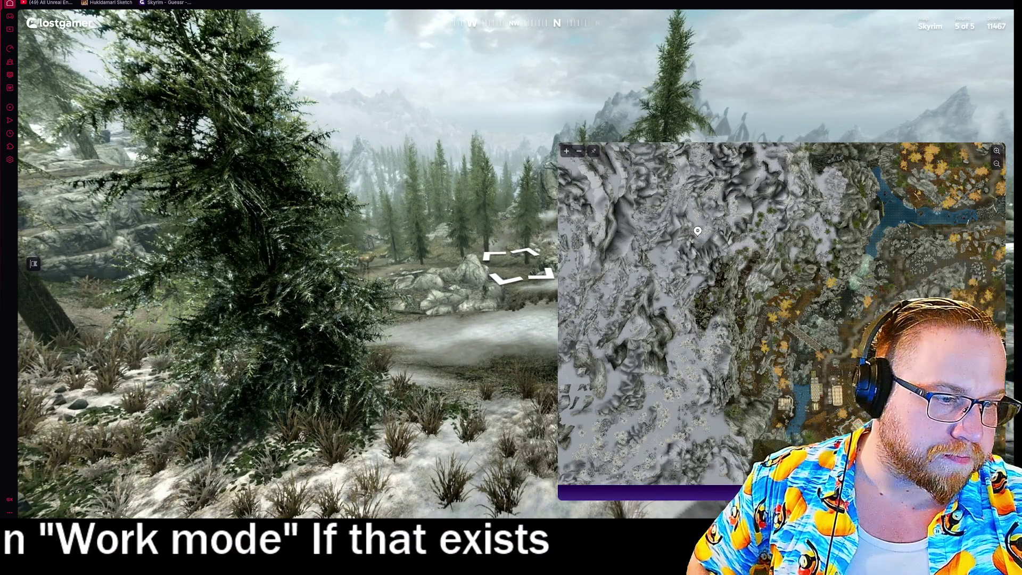
pyautogui.press('space')
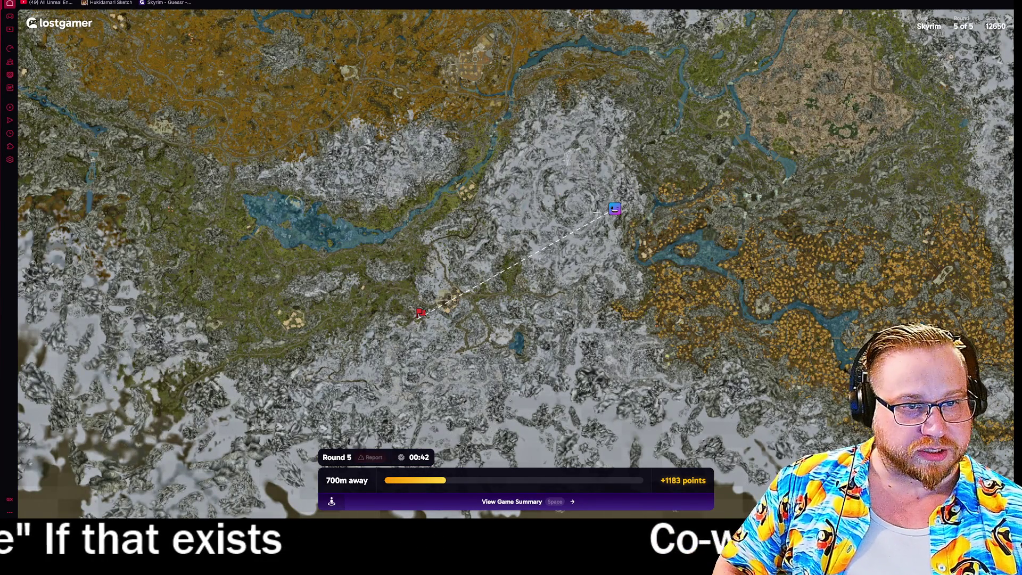
# - Zoom the round 5 result map in and out before the 12650/25000 summary
pyautogui.scroll(5, 417, 314)
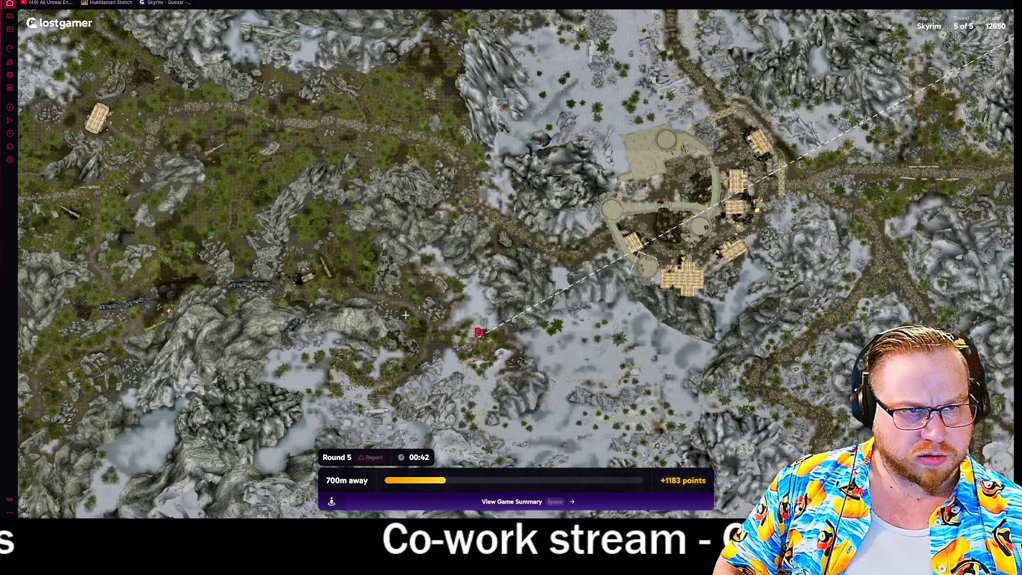
pyautogui.scroll(-5, 406, 315)
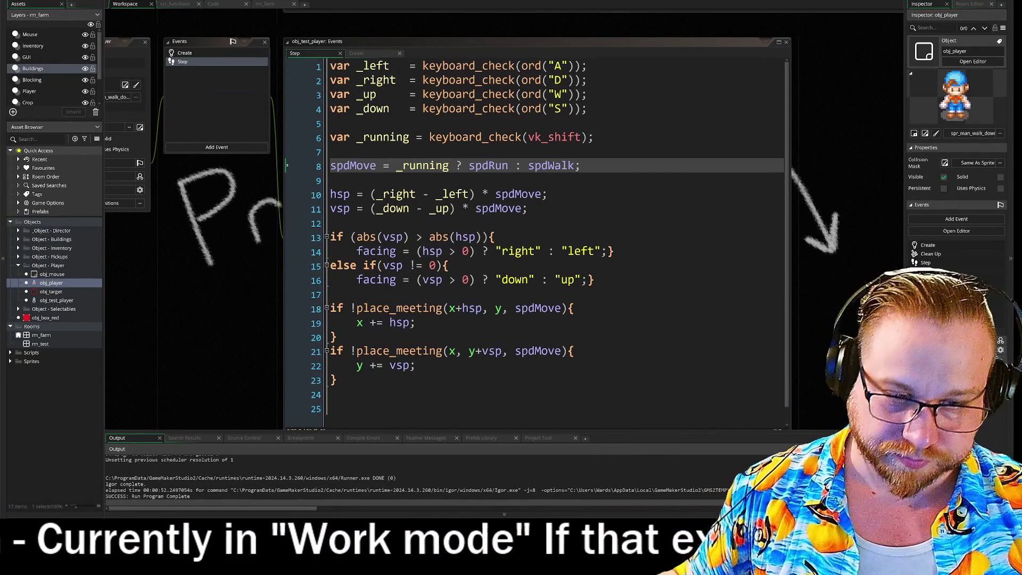
# - Pan the workspace and view the scr_functions and movement controller scripts
pyautogui.moveTo(231, 270); pyautogui.dragTo(286, 274)
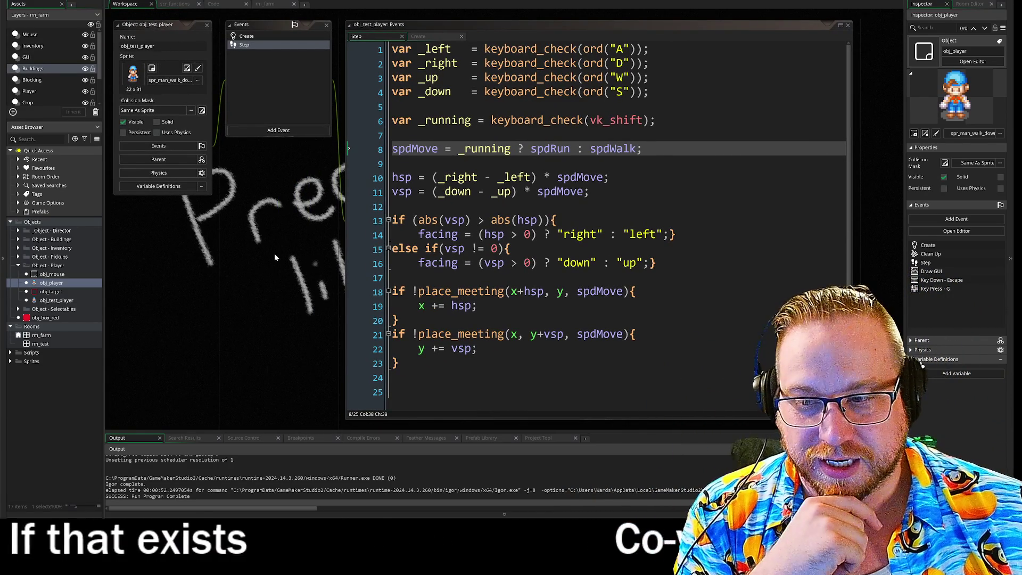
pyautogui.moveTo(299, 259); pyautogui.dragTo(297, 254)
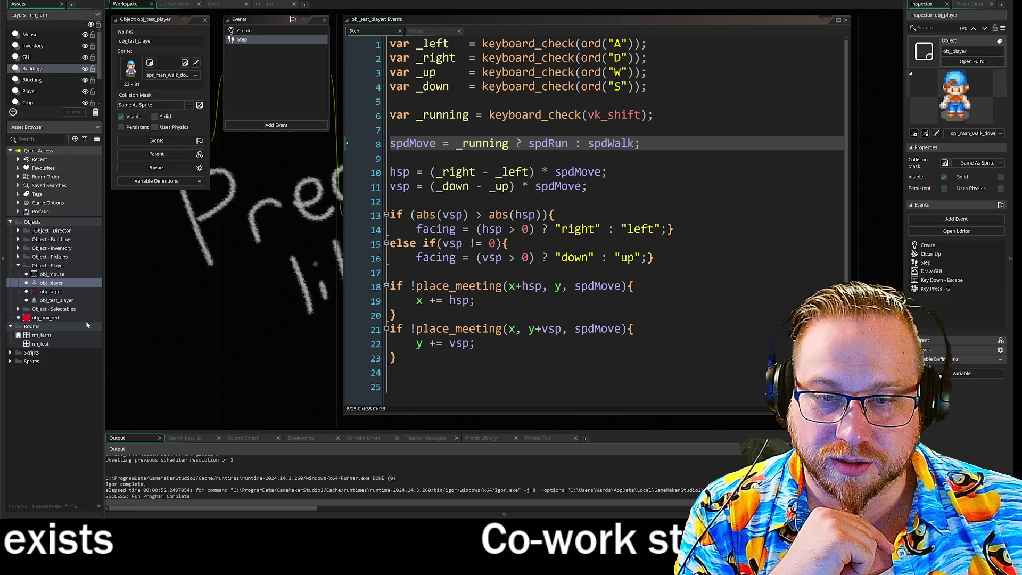
pyautogui.moveTo(104, 289); pyautogui.dragTo(101, 289)
pyautogui.moveTo(267, 300); pyautogui.dragTo(268, 299)
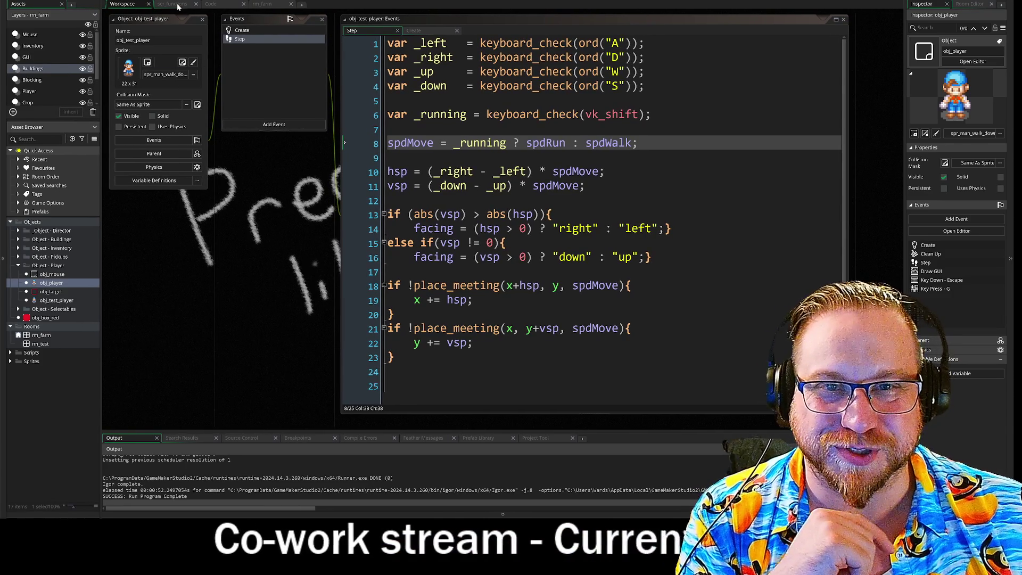
pyautogui.click(179, 6)
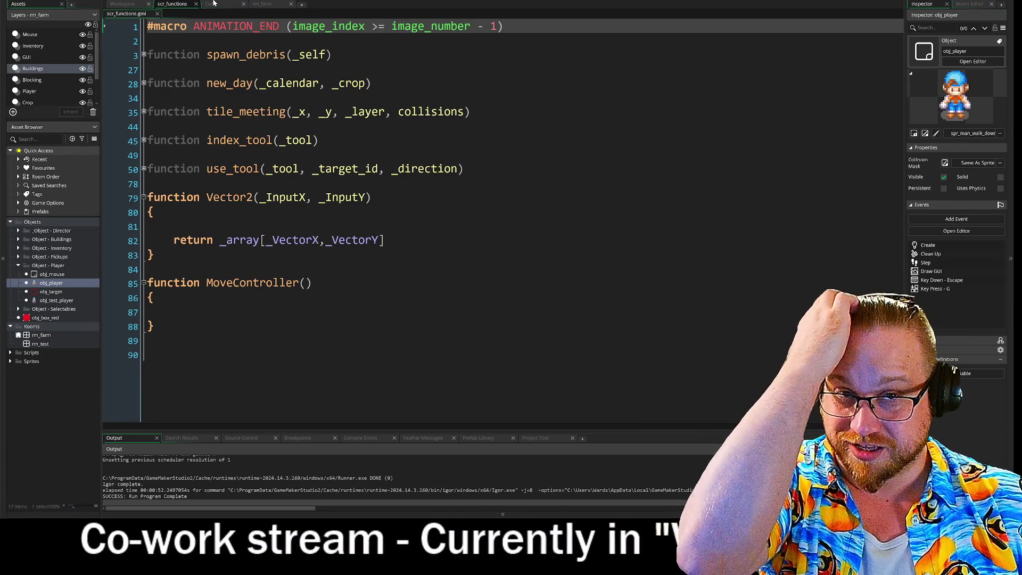
pyautogui.click(216, 6)
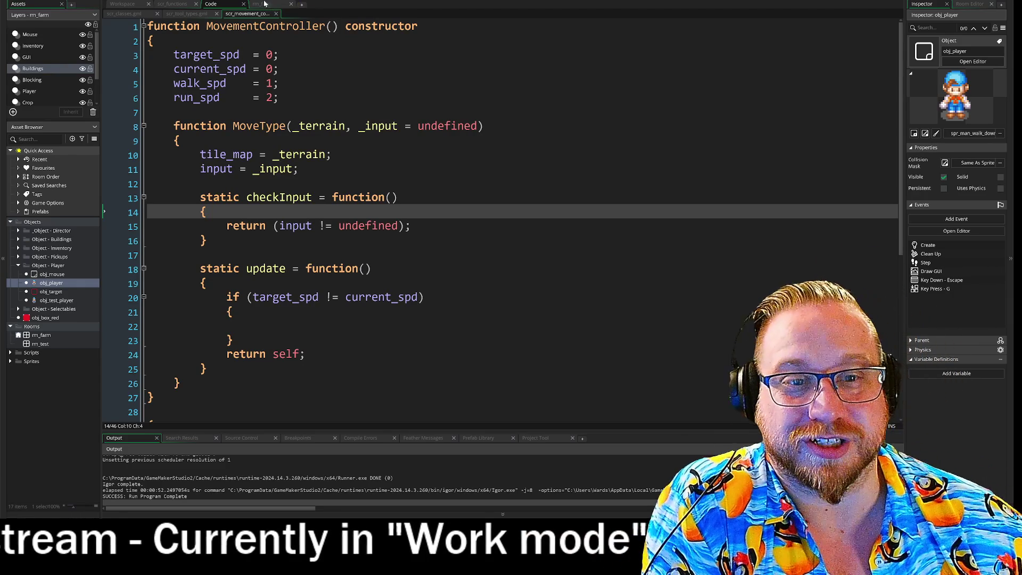
# - Check the tool types and scr_classes scripts, then open rm_farm and run the game
pyautogui.click(186, 14)
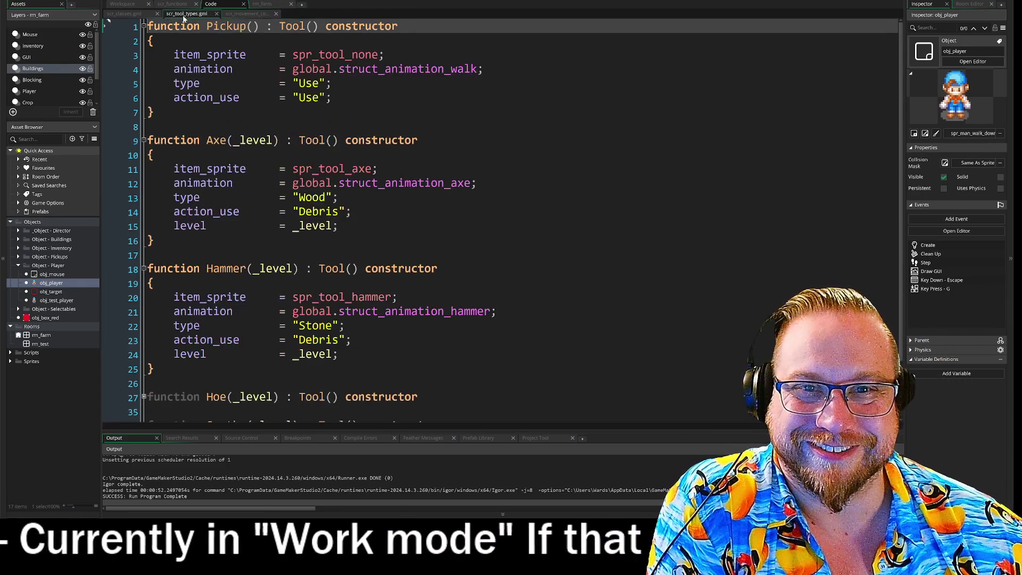
pyautogui.click(136, 14)
pyautogui.click(263, 6)
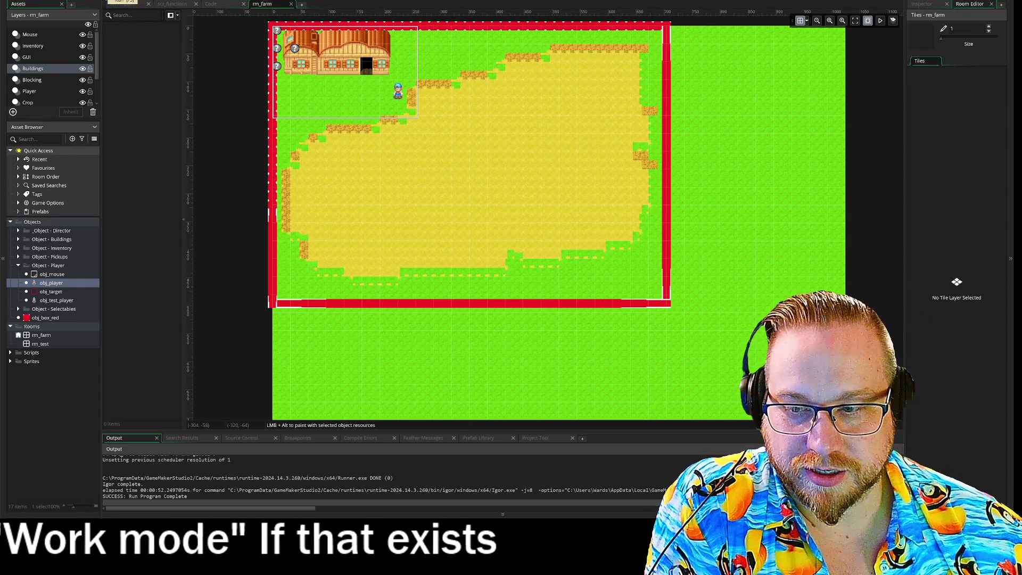
pyautogui.click(101, 3)
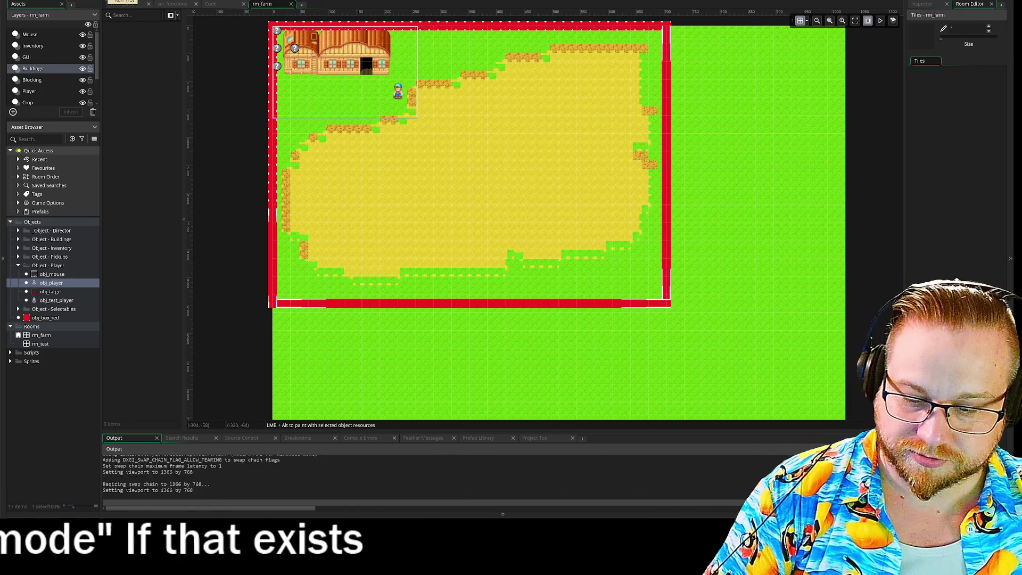
# - Move the game window over the editor and walk the player down and around the field
pyautogui.moveTo(3, 155)
pyautogui.mouseDown()
pyautogui.moveTo(145, 151)
pyautogui.moveTo(384, 68)
pyautogui.moveTo(251, 16)
pyautogui.moveTo(263, 12)
pyautogui.mouseUp()
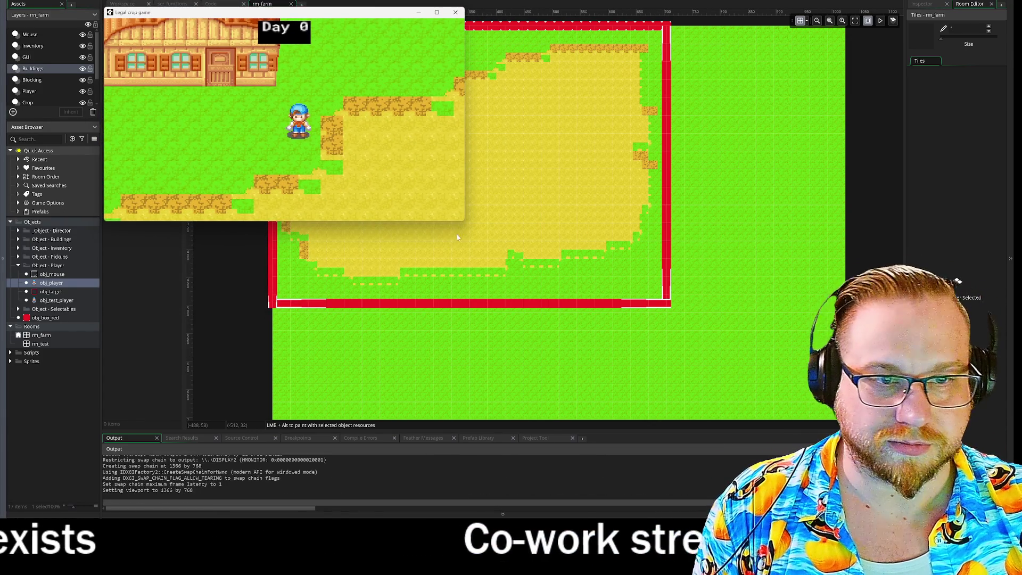
pyautogui.press('s')
pyautogui.press('d')
pyautogui.press('s')
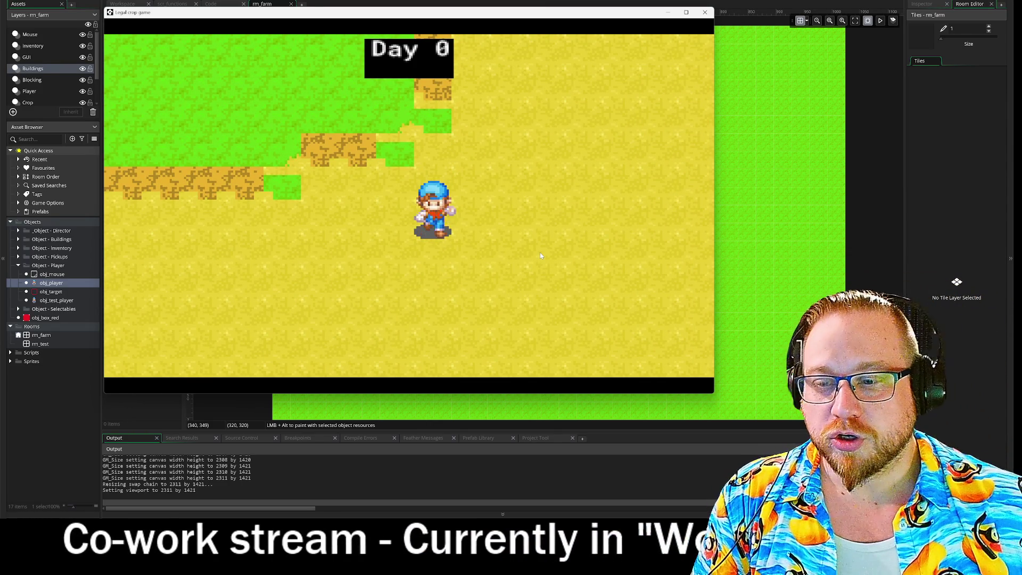
pyautogui.press('a')
pyautogui.press('d')
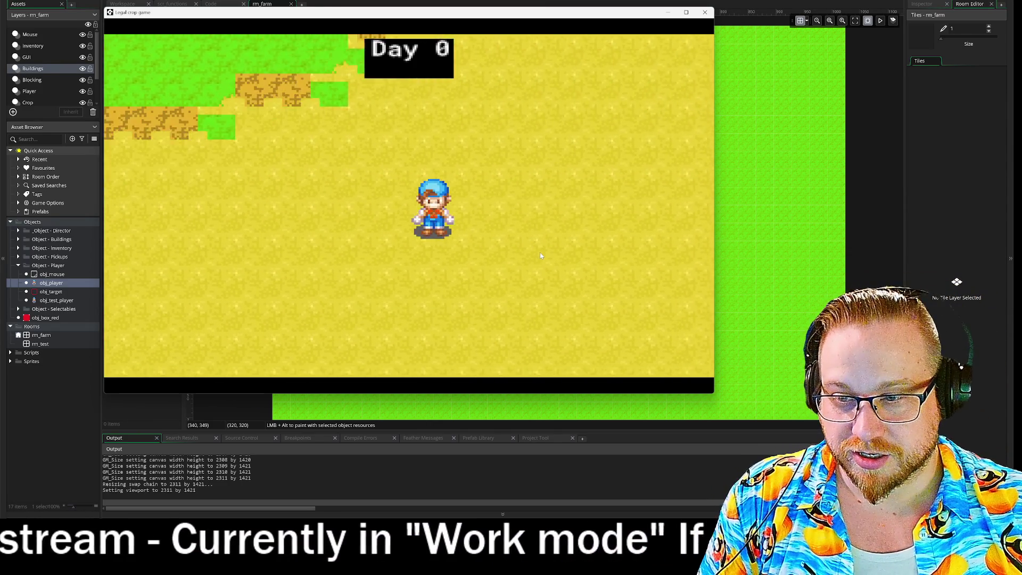
# - Walk the player to the house and back into the field, then switch to Daily Akari
pyautogui.press('w')
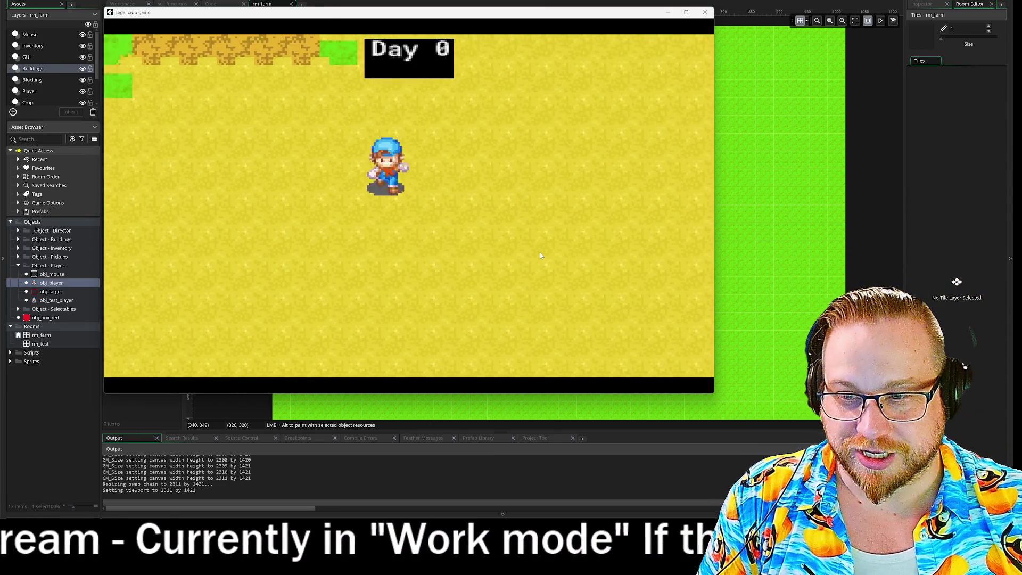
pyautogui.press('a')
pyautogui.press('w')
pyautogui.press('a')
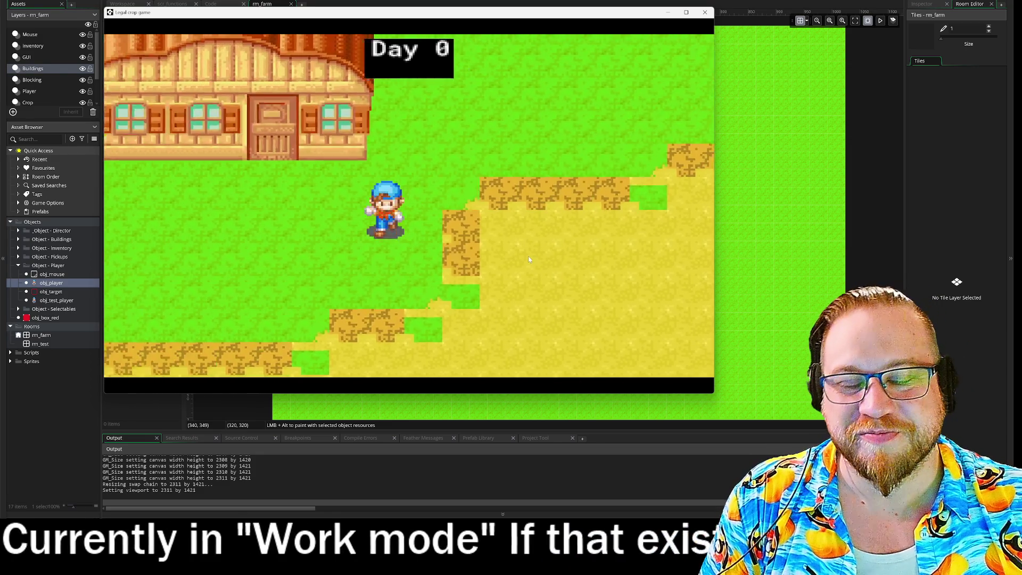
pyautogui.press('d')
pyautogui.press('s')
pyautogui.press('a')
pyautogui.press('s')
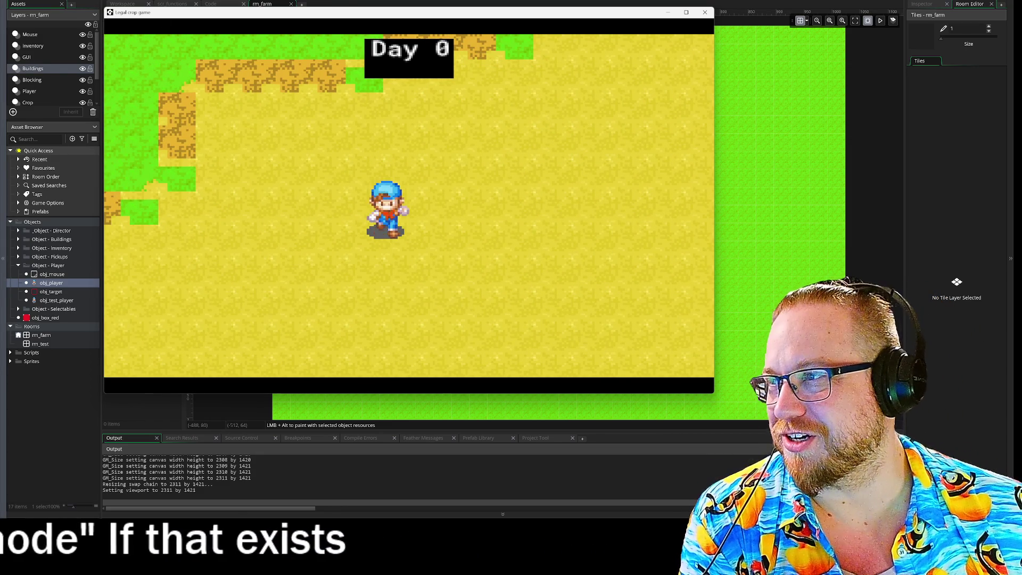
pyautogui.hotkey('alt', 'Tab')
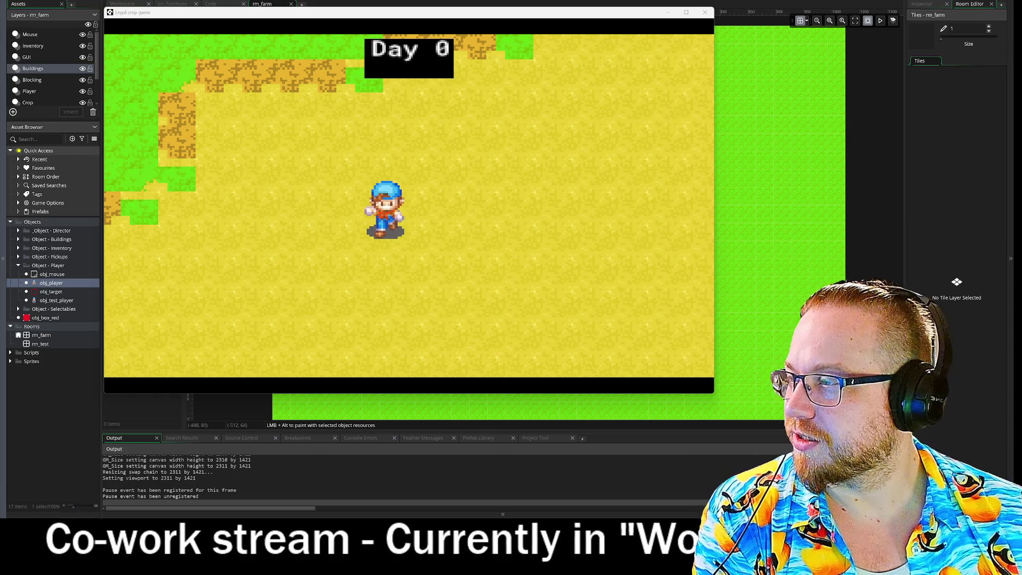
pyautogui.hotkey('alt', 'Tab')
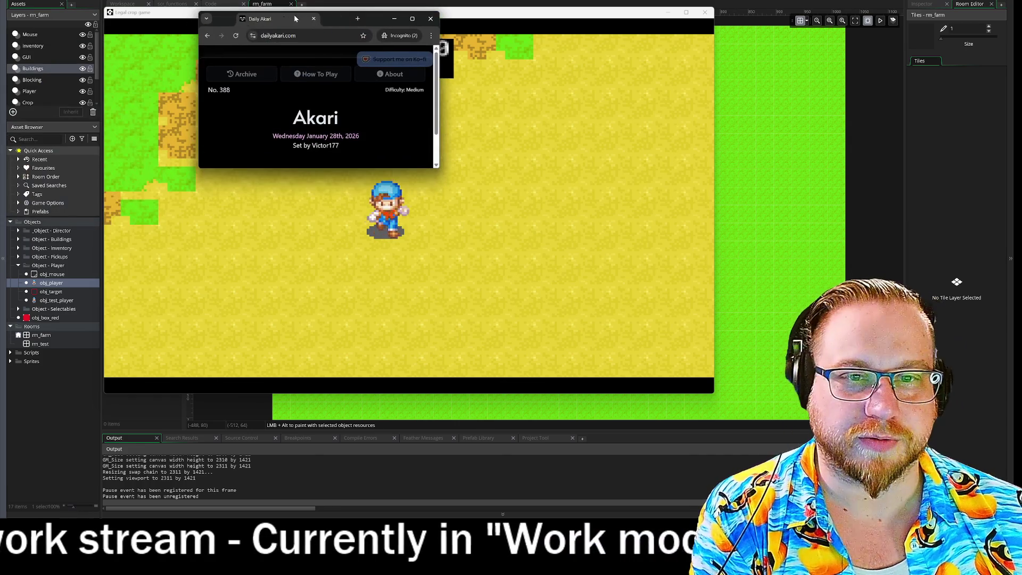
# - Enlarge the window, start Daily Akari No. 388, and mark X on cells beside the clues
pyautogui.moveTo(438, 168); pyautogui.dragTo(743, 365)
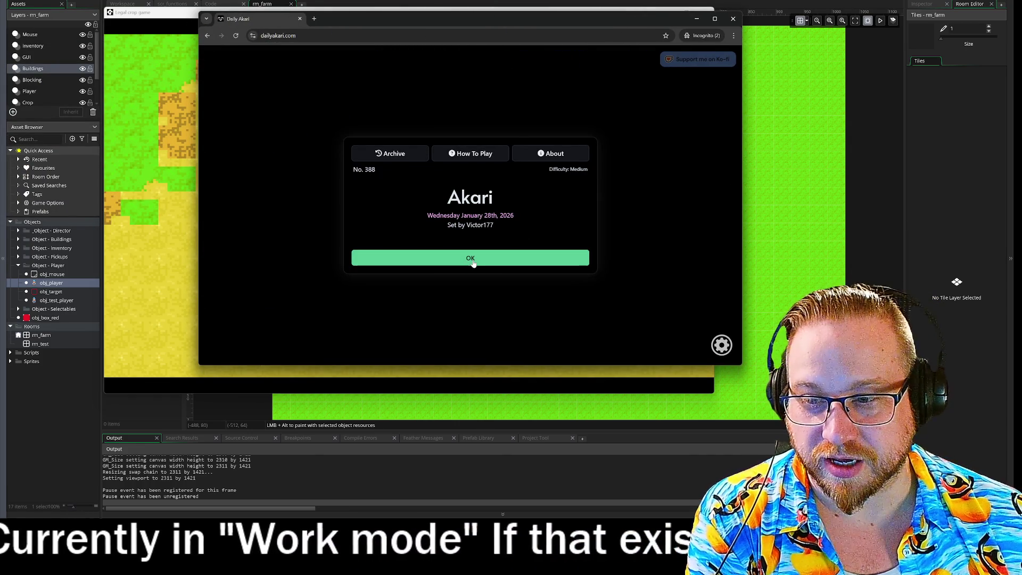
pyautogui.click(472, 260)
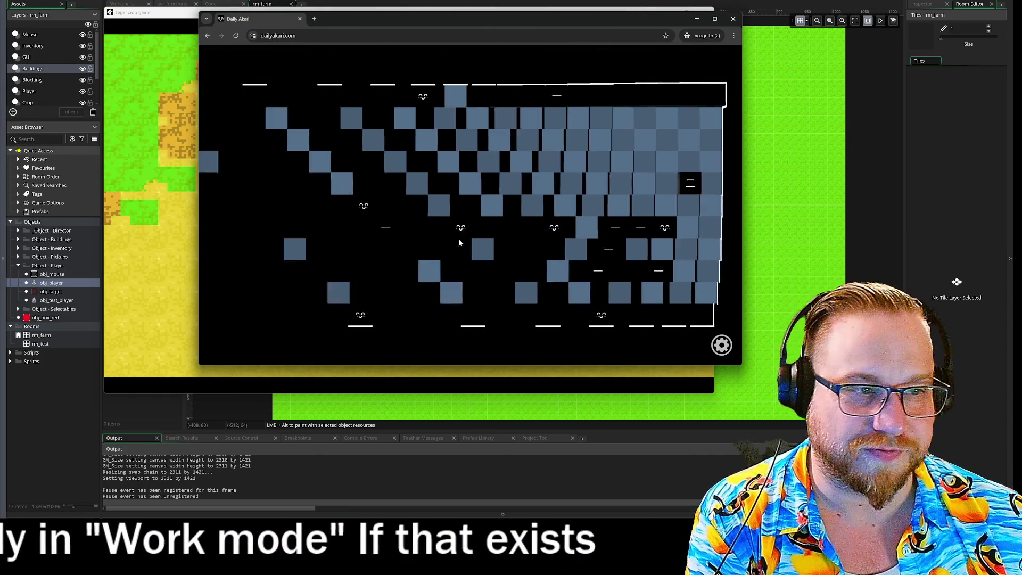
pyautogui.rightClick(689, 228)
pyautogui.rightClick(668, 206)
pyautogui.rightClick(667, 250)
pyautogui.rightClick(645, 293)
pyautogui.rightClick(580, 293)
pyautogui.rightClick(537, 293)
pyautogui.rightClick(536, 205)
pyautogui.rightClick(580, 206)
pyautogui.rightClick(602, 227)
pyautogui.rightClick(514, 206)
pyautogui.rightClick(492, 184)
# - Place bulbs in the middle letter, top corridor and left edge column, marking nearby cells X
pyautogui.click(514, 249)
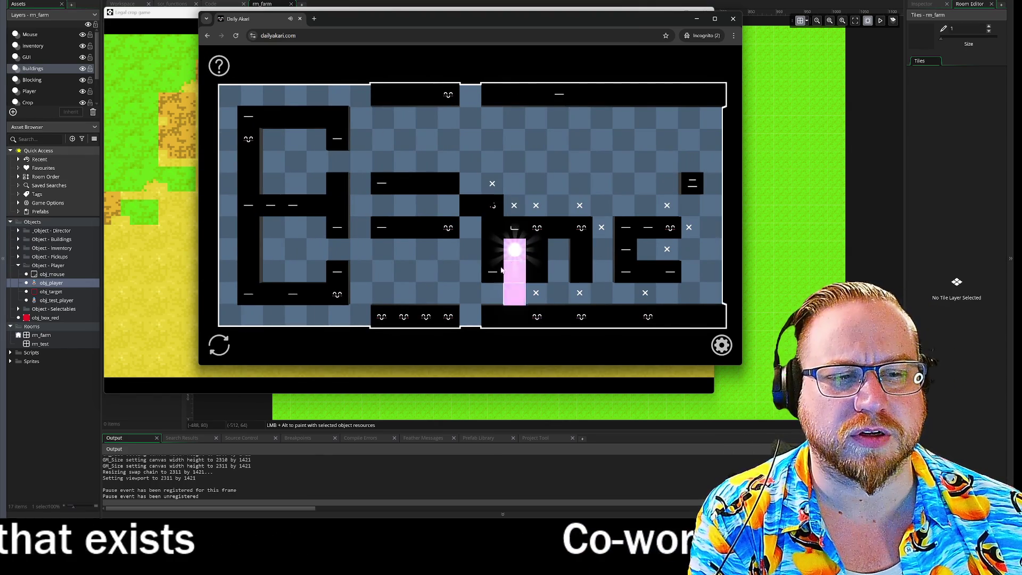
pyautogui.rightClick(449, 205)
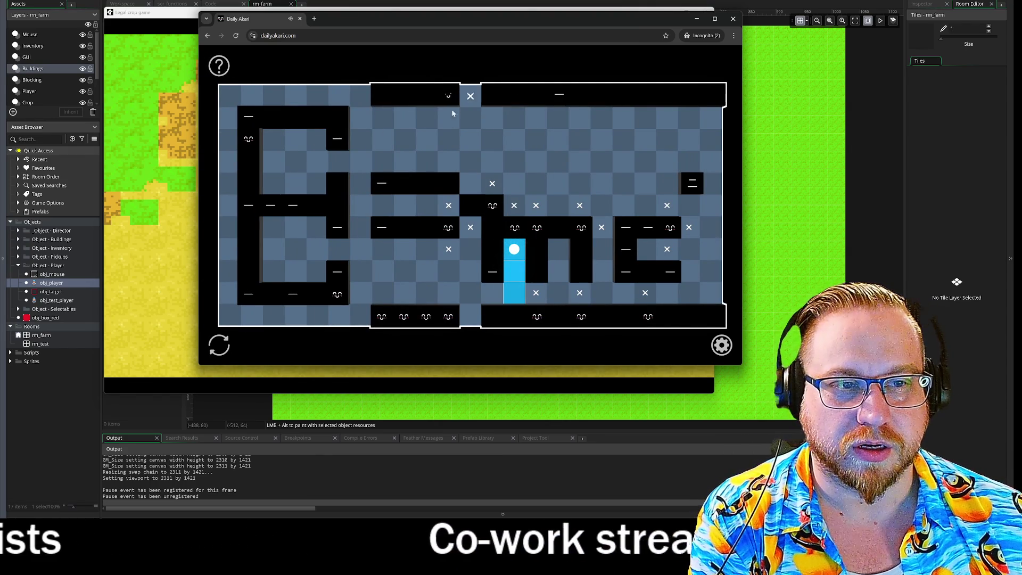
pyautogui.click(558, 117)
pyautogui.rightClick(274, 139)
pyautogui.rightClick(231, 140)
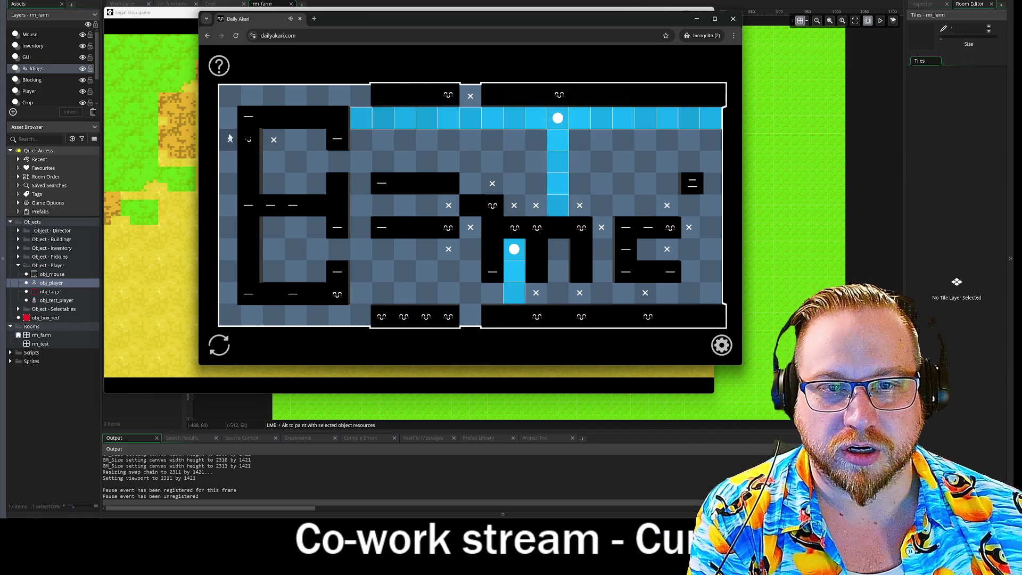
pyautogui.click(230, 206)
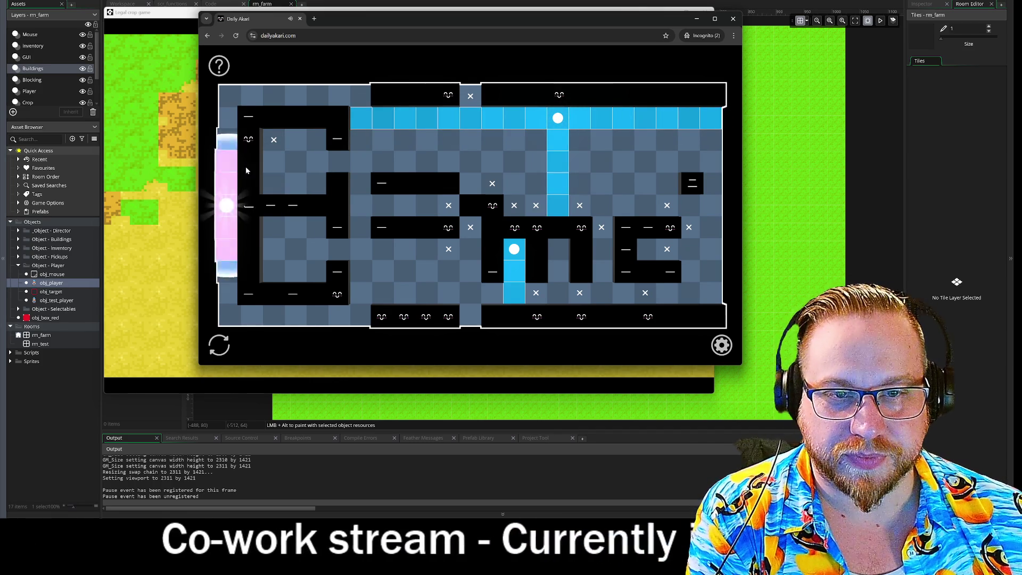
# - Fill the left block with bulbs in its top, bottom and inner cells, plus one on the middle row
pyautogui.click(252, 95)
pyautogui.click(251, 315)
pyautogui.click(295, 271)
pyautogui.click(296, 183)
pyautogui.click(274, 228)
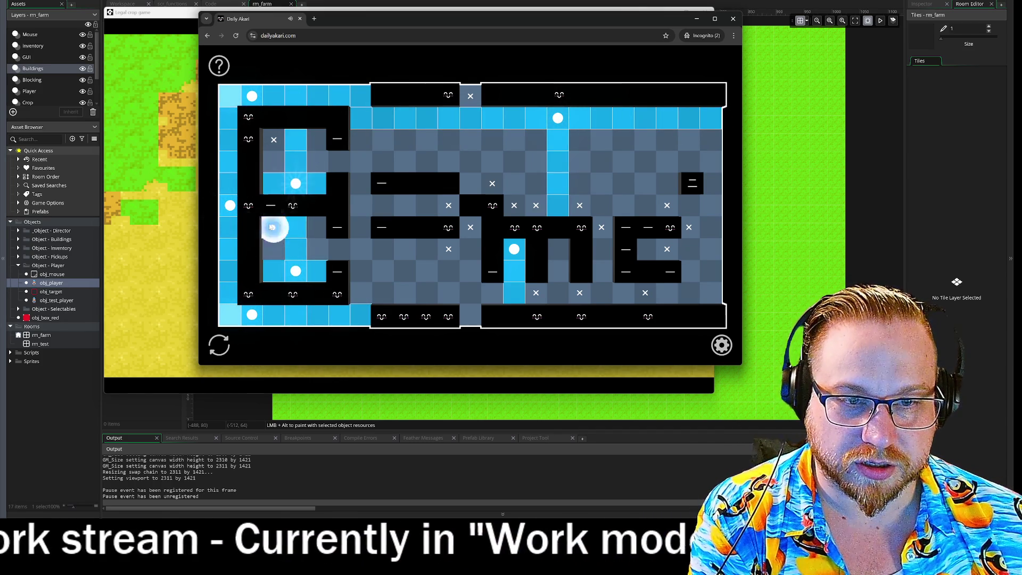
pyautogui.rightClick(361, 293)
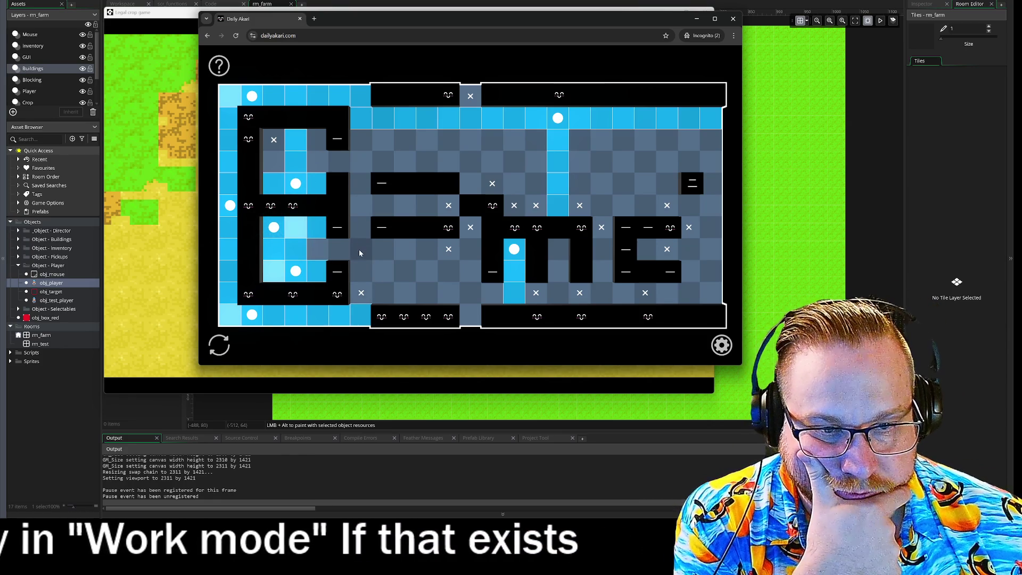
pyautogui.rightClick(359, 251)
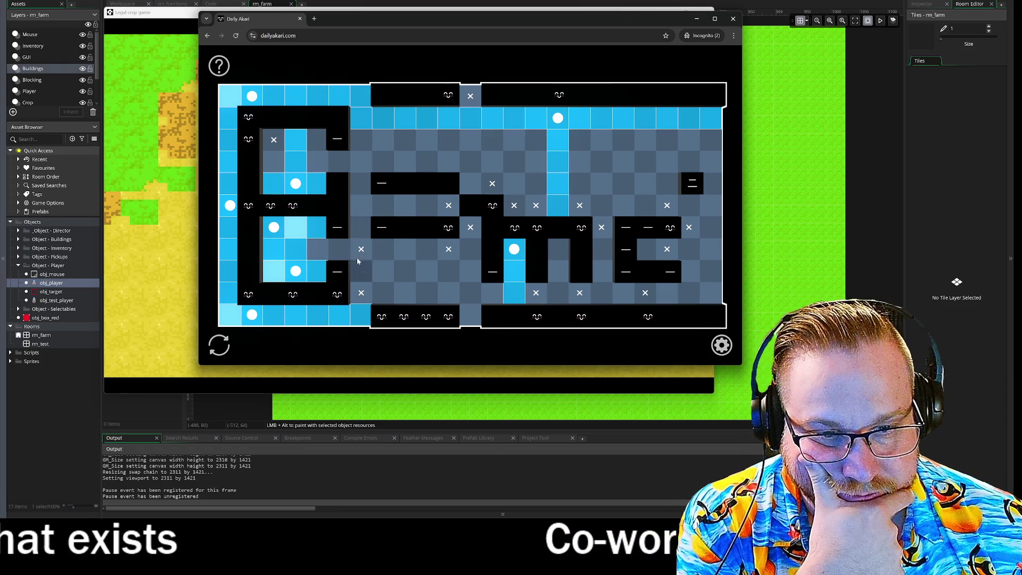
pyautogui.click(340, 250)
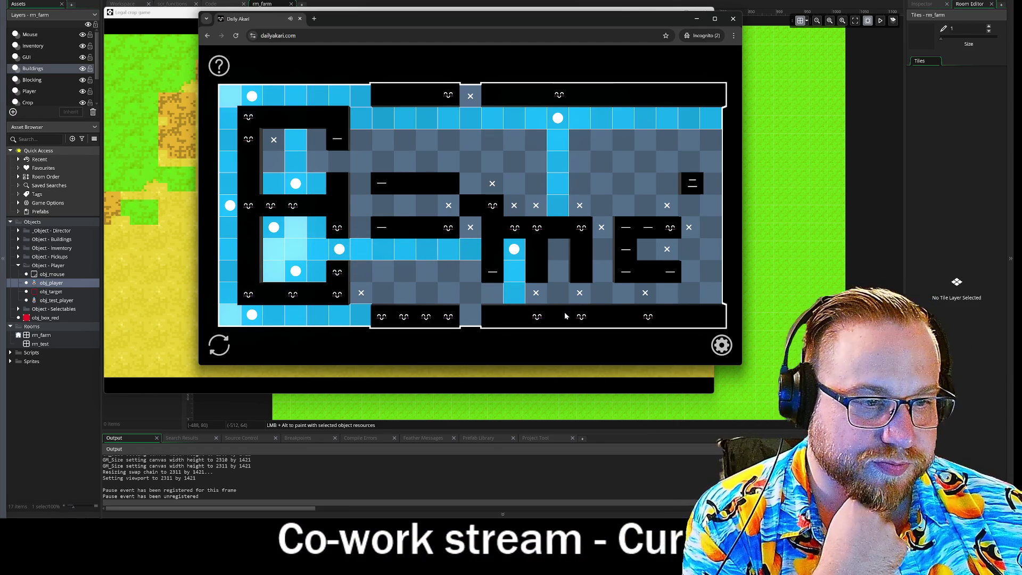
# - Work the lower row, then bulb the lower middle, bottom row, right-hand letter and right edge
pyautogui.click(449, 293)
pyautogui.click(404, 293)
pyautogui.click(383, 293)
pyautogui.click(427, 293)
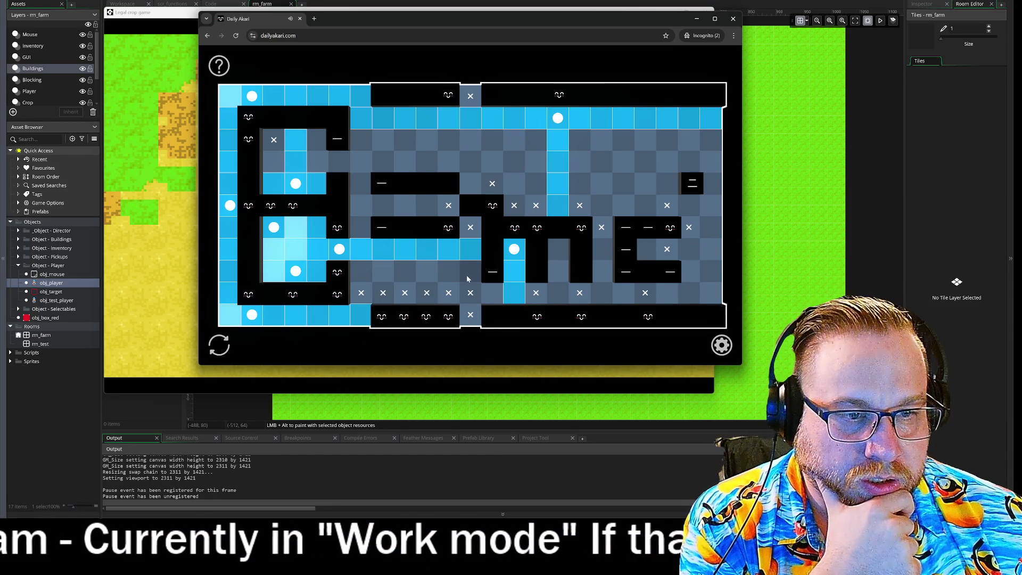
pyautogui.click(493, 293)
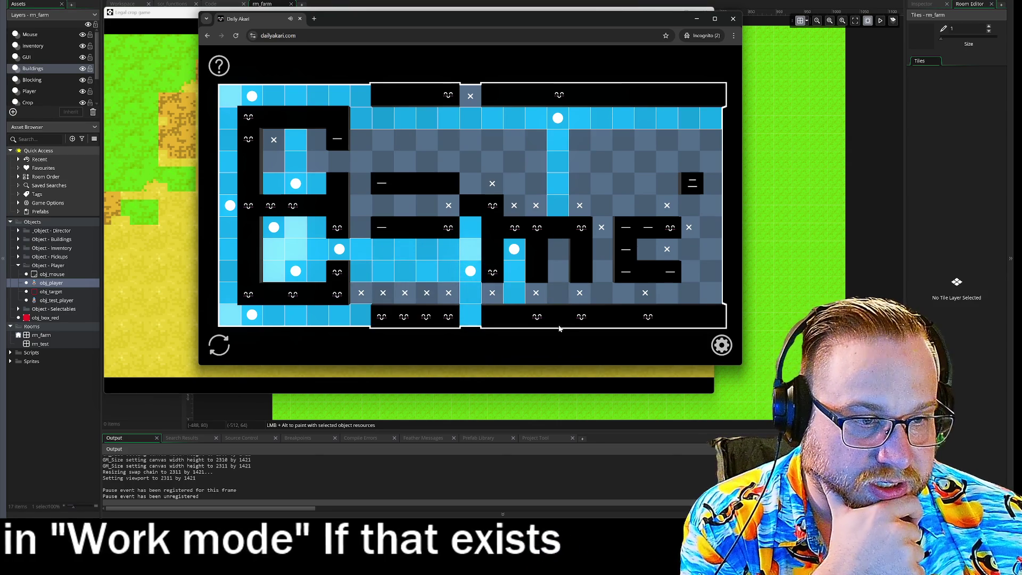
pyautogui.click(558, 296)
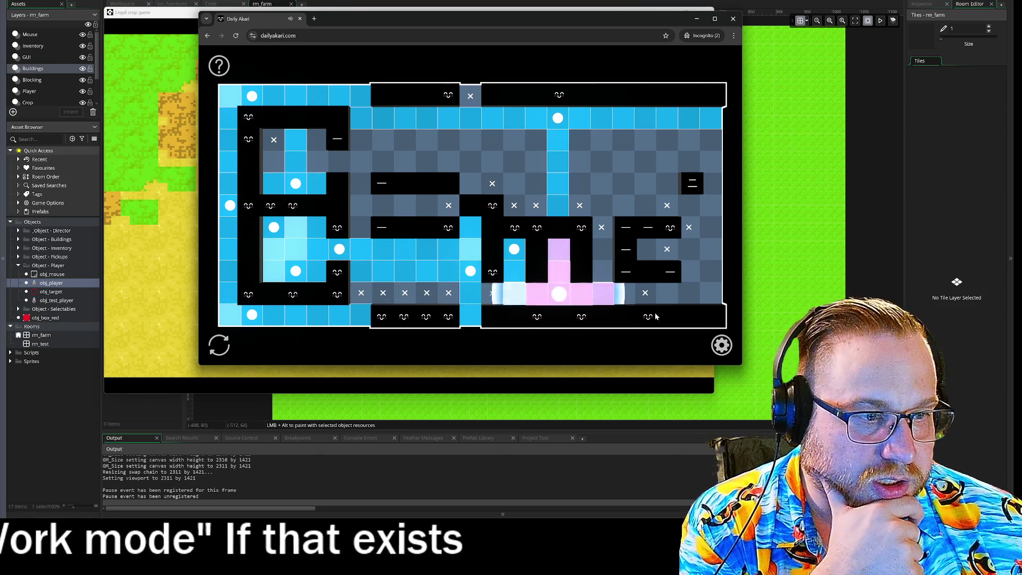
pyautogui.click(602, 271)
pyautogui.click(645, 249)
pyautogui.click(623, 205)
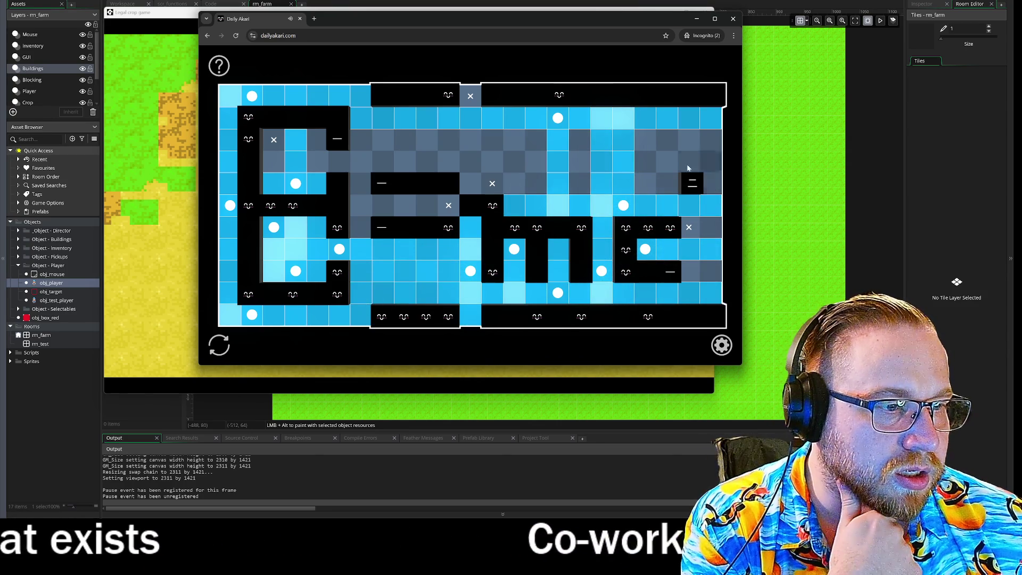
pyautogui.click(689, 272)
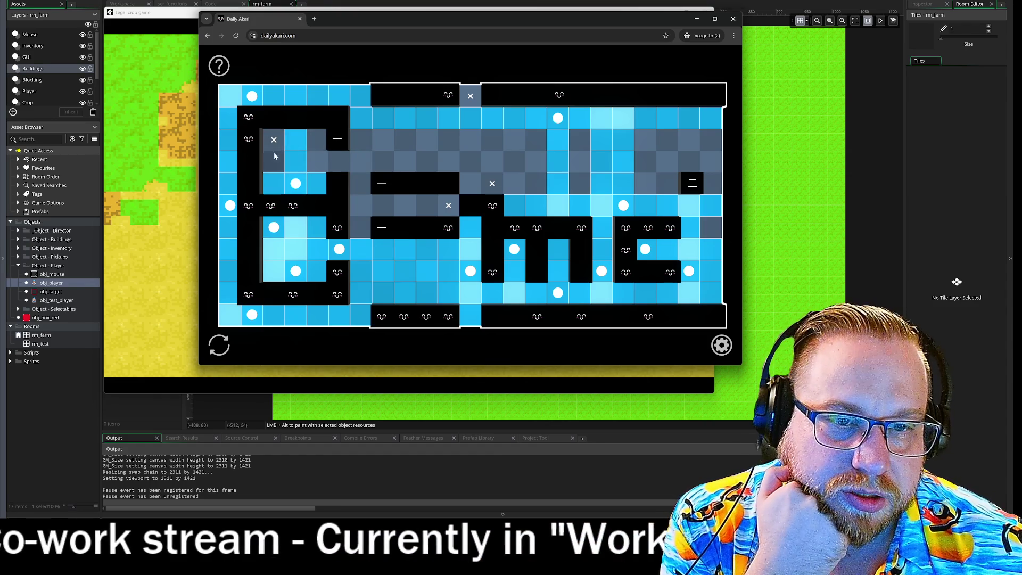
# - Place three bulbs by the upper-left clues to light the upper rows
pyautogui.click(318, 141)
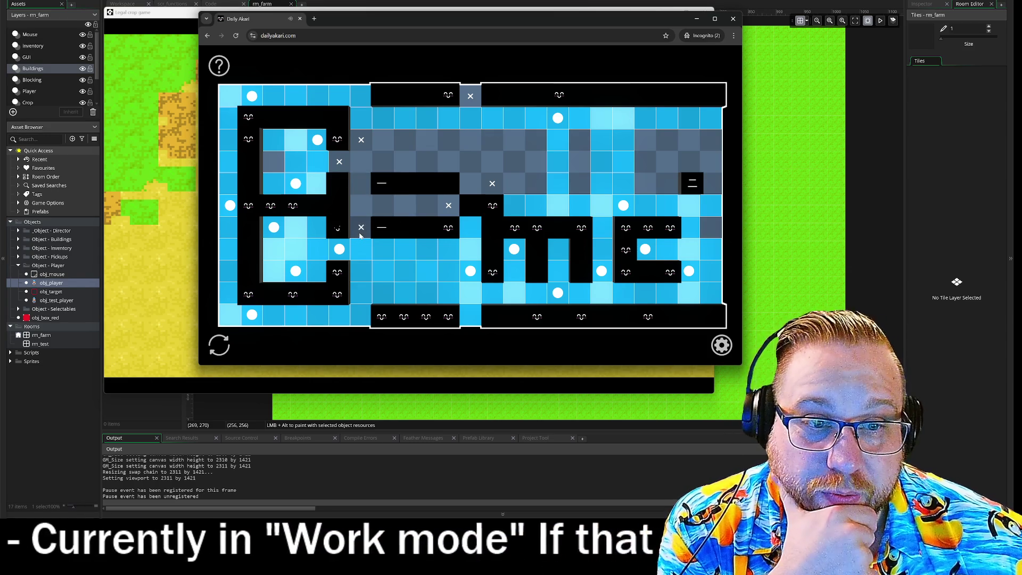
pyautogui.click(383, 205)
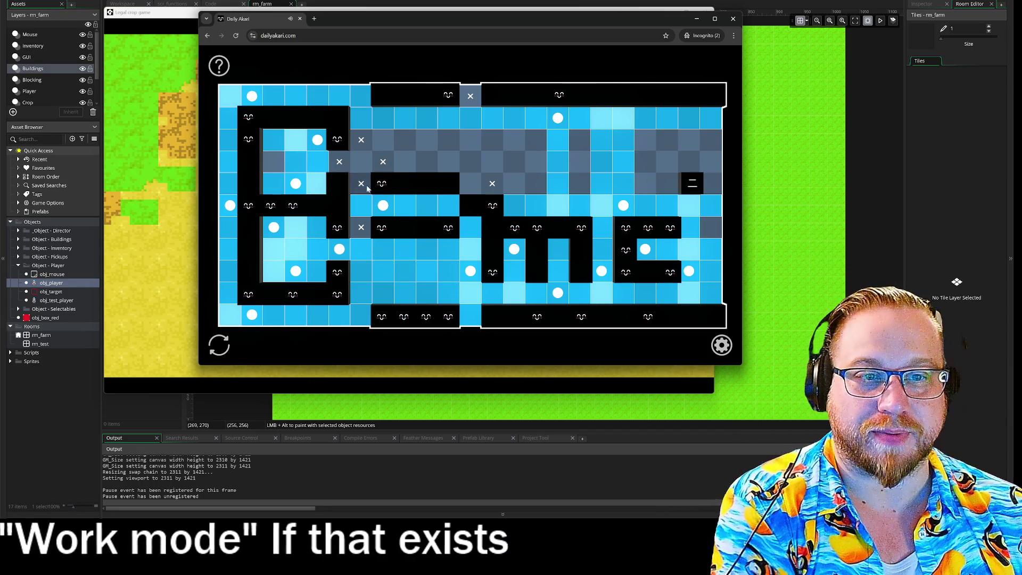
pyautogui.click(362, 162)
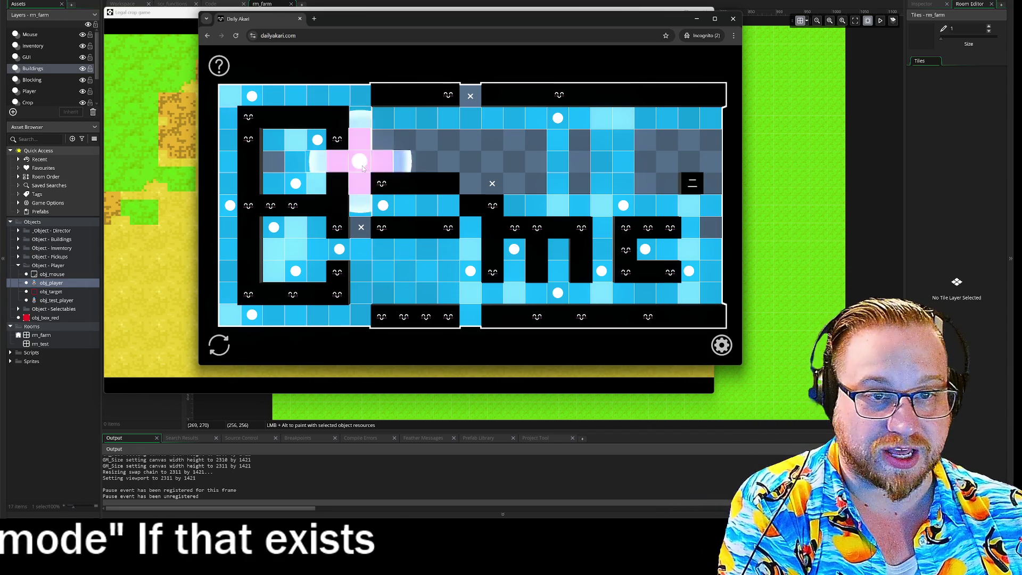
# - Place the final three bulbs to solve the grid, then close the share popup and browser
pyautogui.click(667, 183)
pyautogui.click(715, 183)
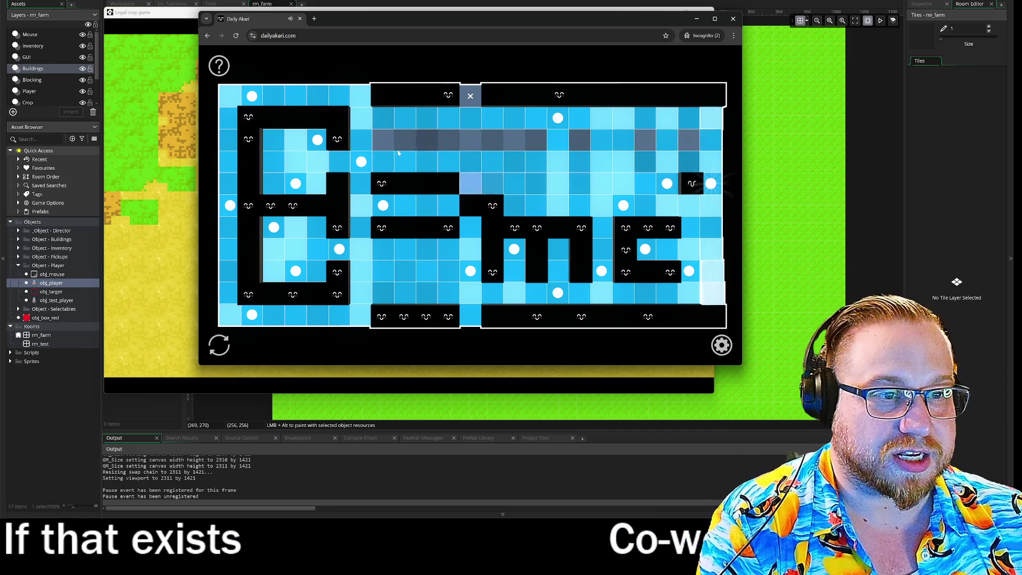
pyautogui.click(471, 139)
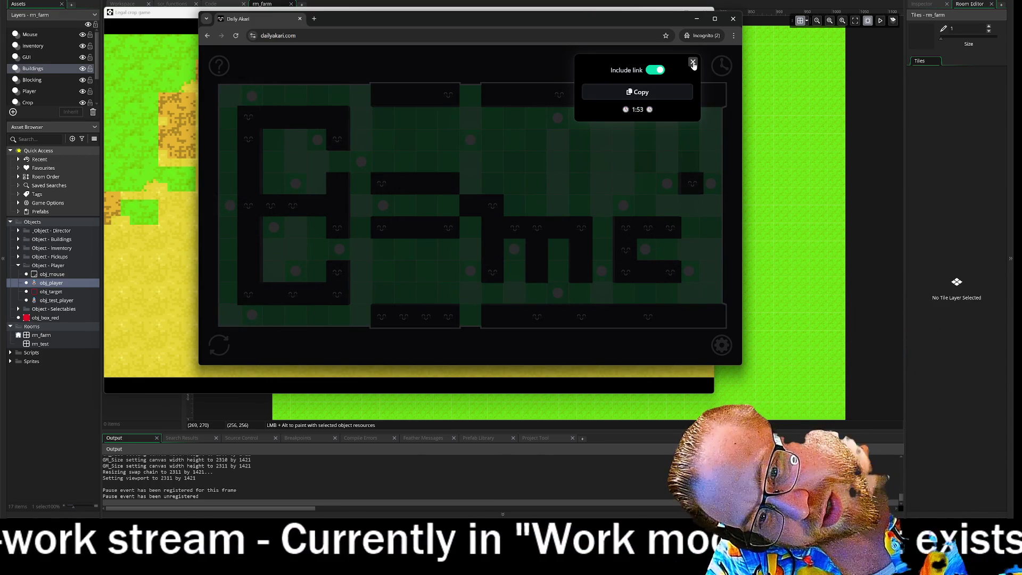
pyautogui.click(693, 62)
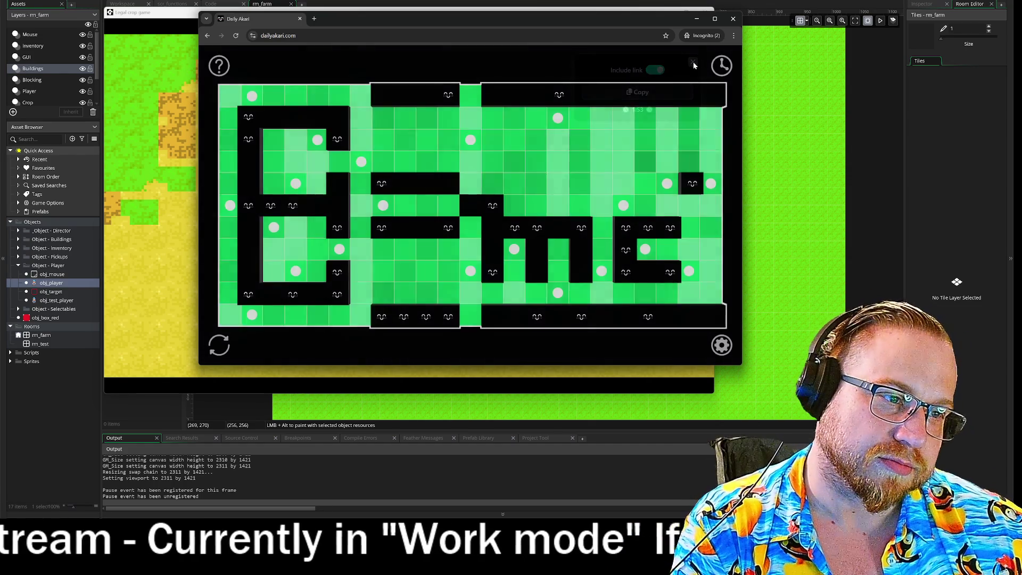
pyautogui.click(733, 21)
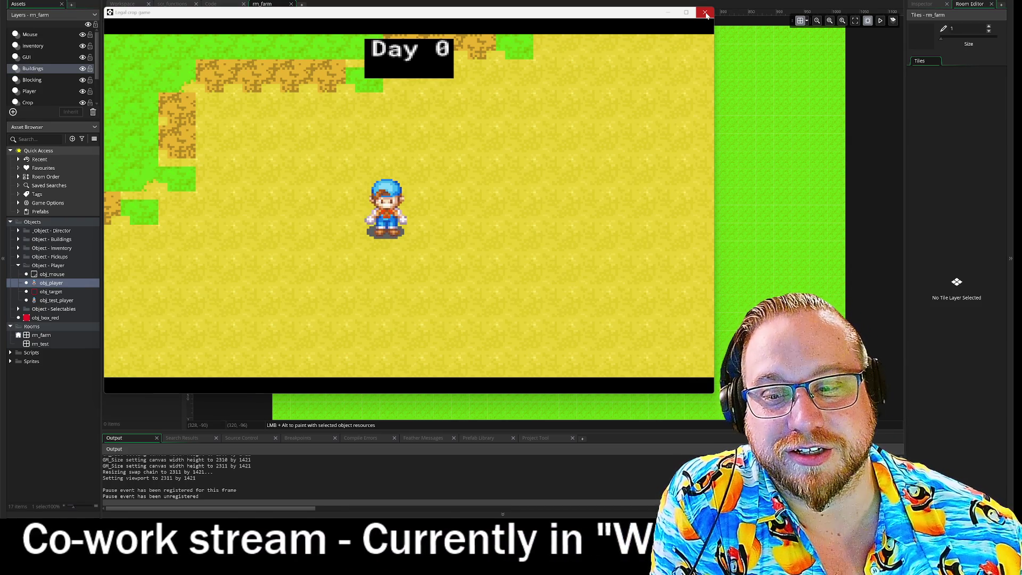
# - Close the farm game test window to end the run
pyautogui.click(706, 15)
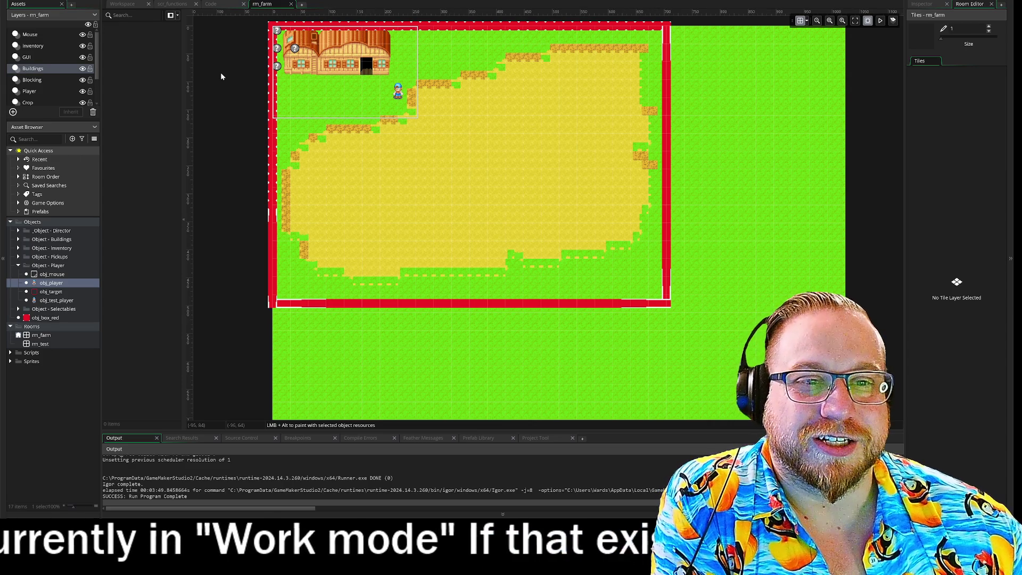
# - Show obj_test_player's Step event code and move through its collision check and final lines
pyautogui.click(134, 4)
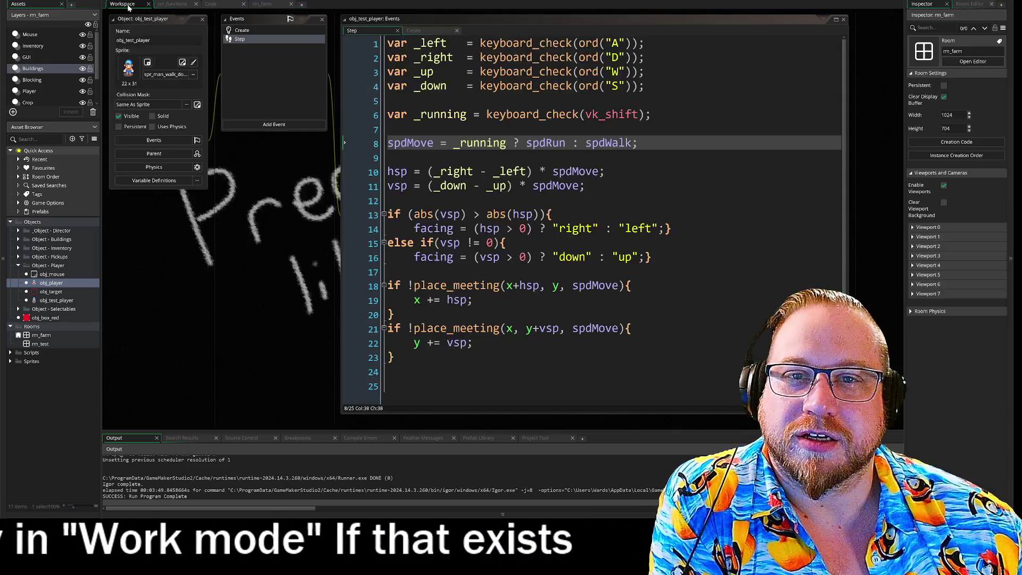
pyautogui.click(631, 329)
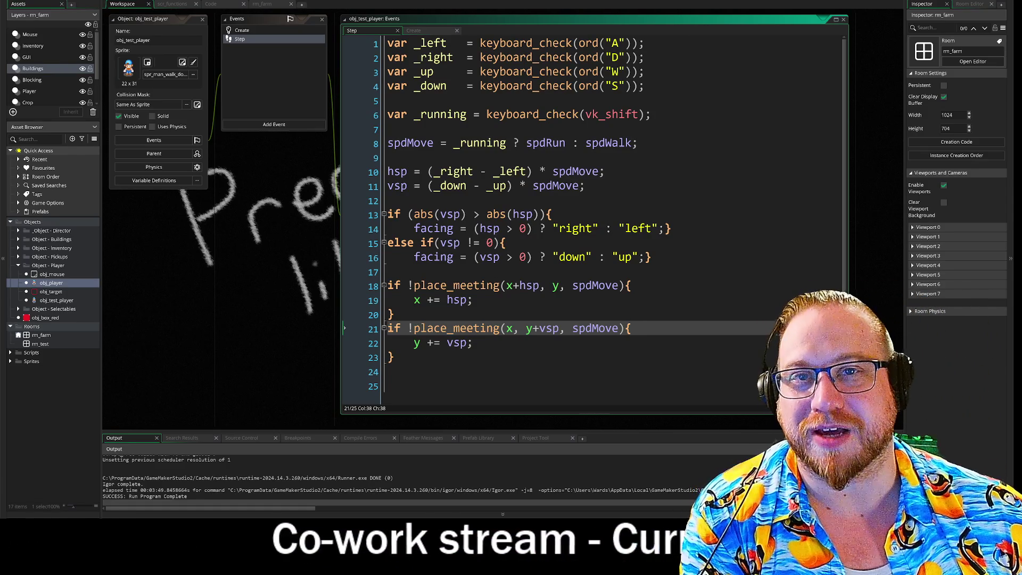
pyautogui.press('Down')
pyautogui.press('Down')
pyautogui.press('Down')
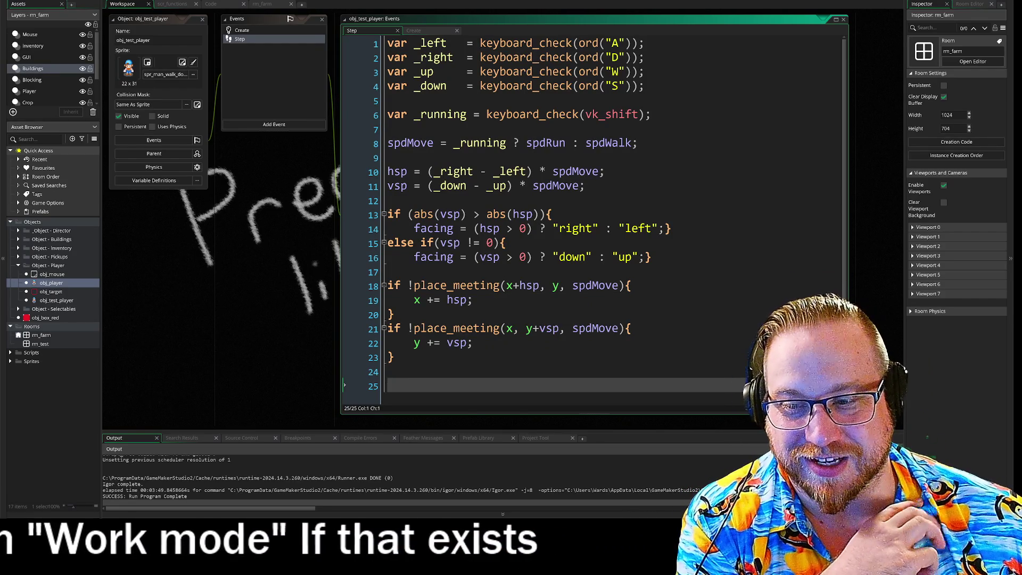
pyautogui.click(388, 372)
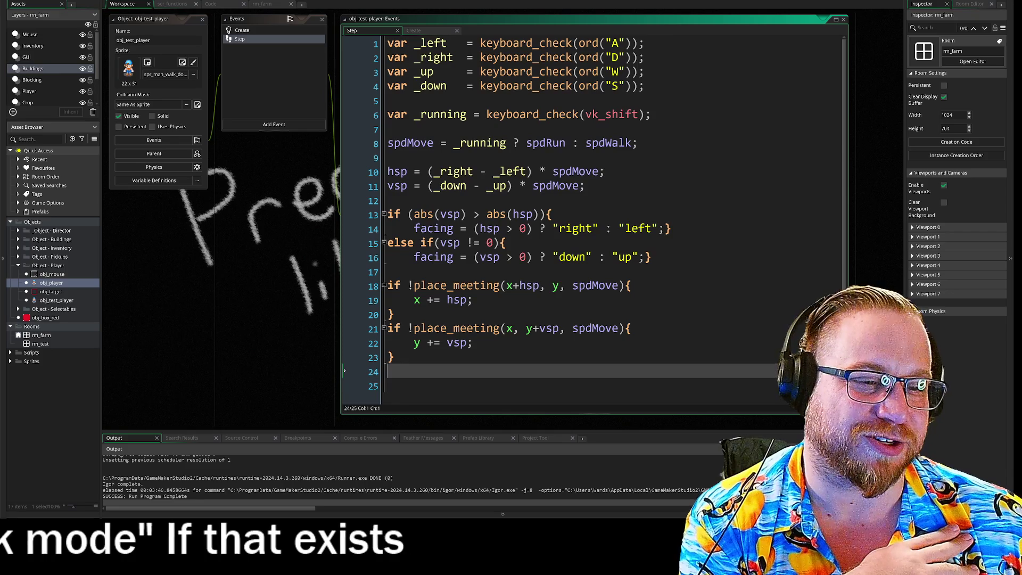
pyautogui.click(388, 385)
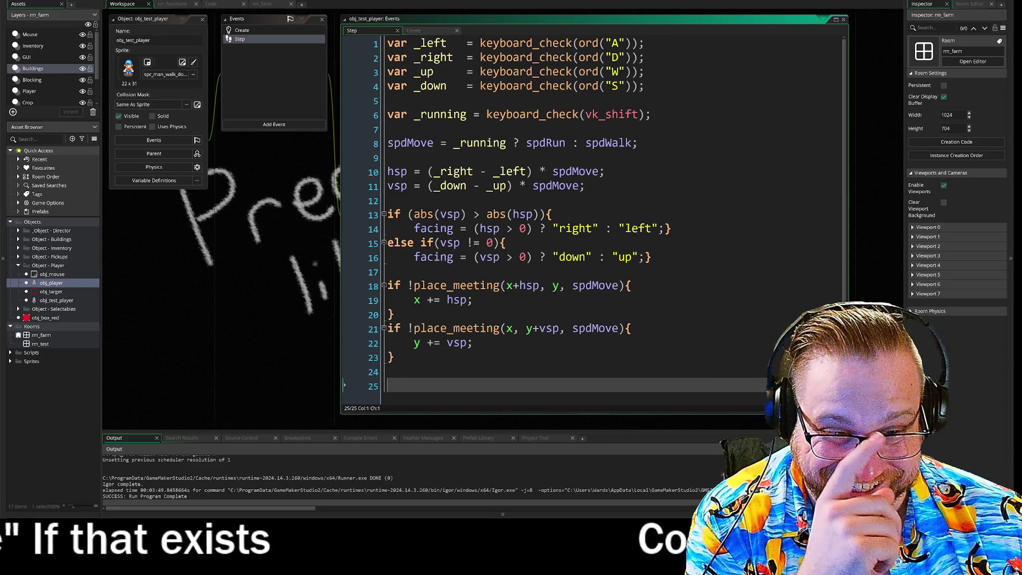
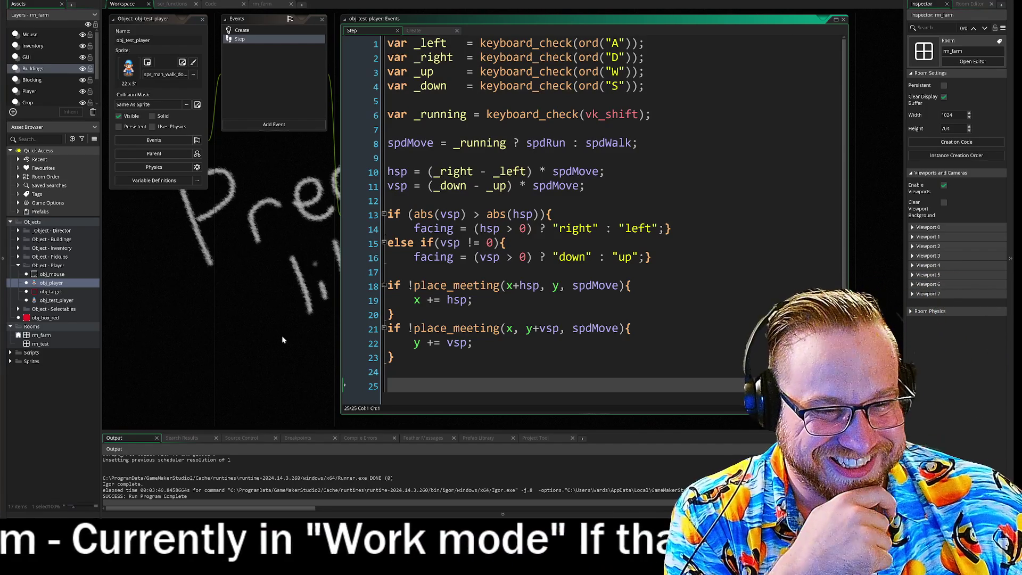
# - Add an empty line 26 after the movement code in obj_test_player's Step event
pyautogui.press('Return')
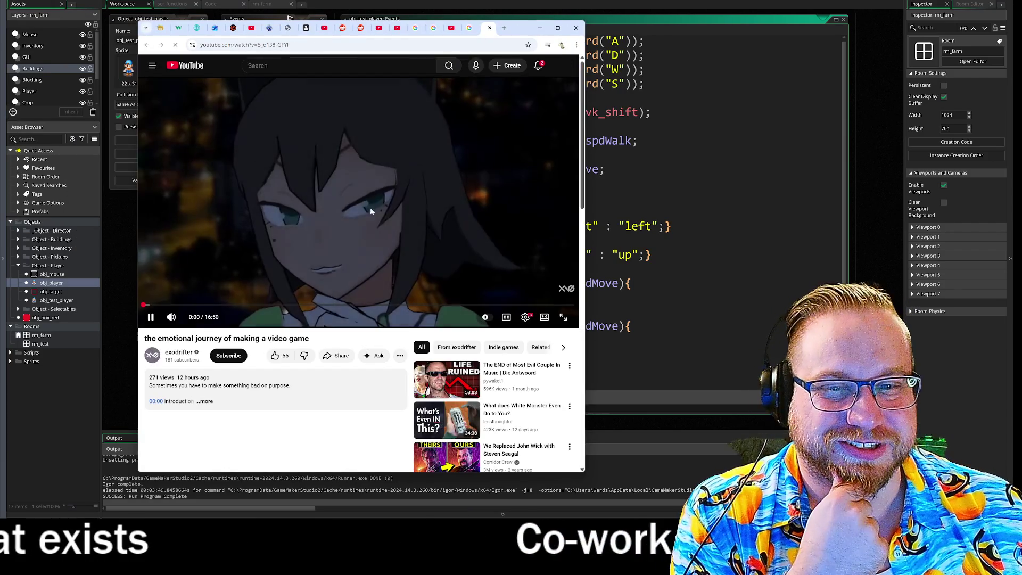
# - Pause the YouTube video at 0:01 and switch back to GameMaker
pyautogui.click(151, 317)
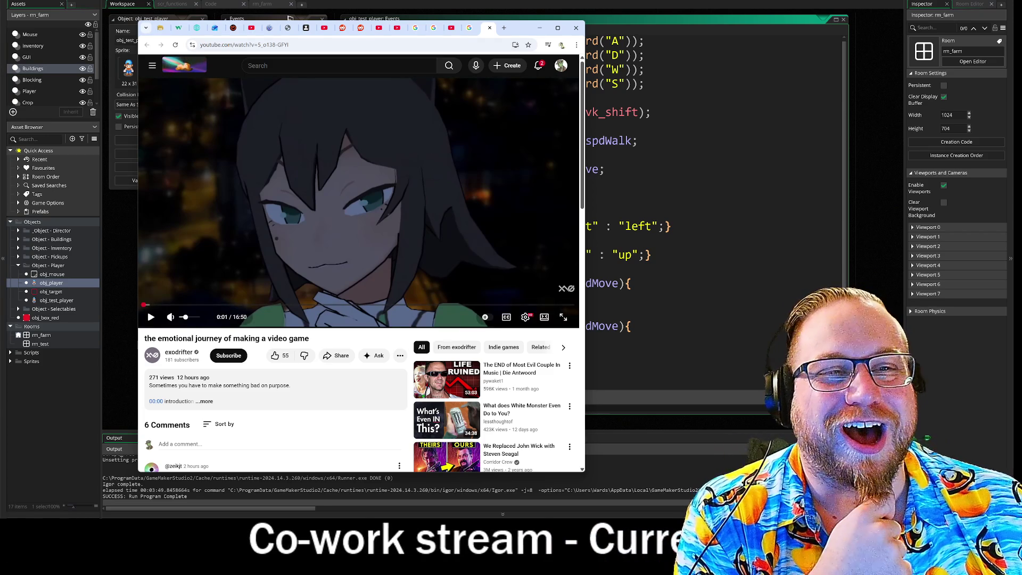
pyautogui.hotkey('alt', 'Tab')
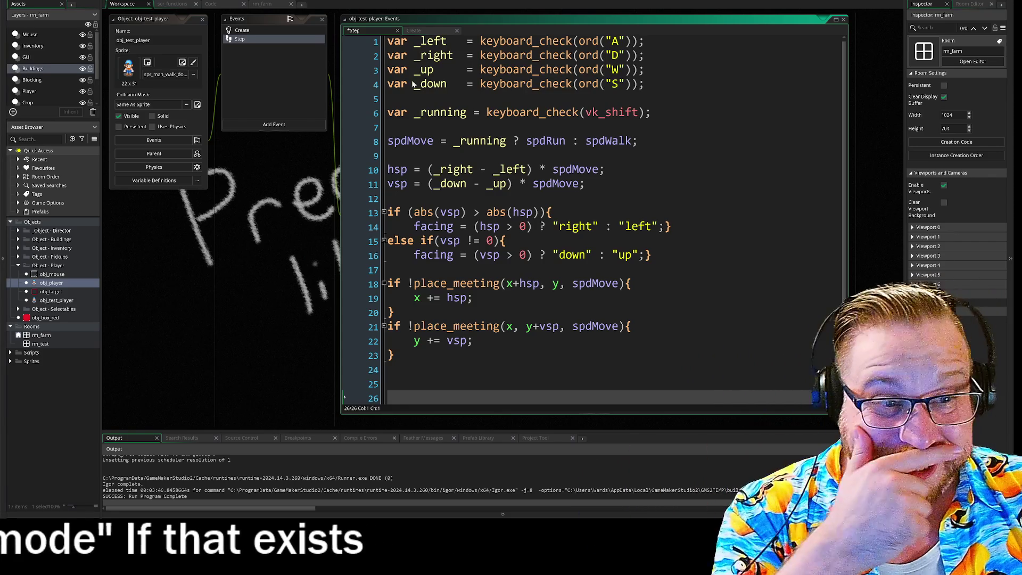
pyautogui.moveTo(564, 113)
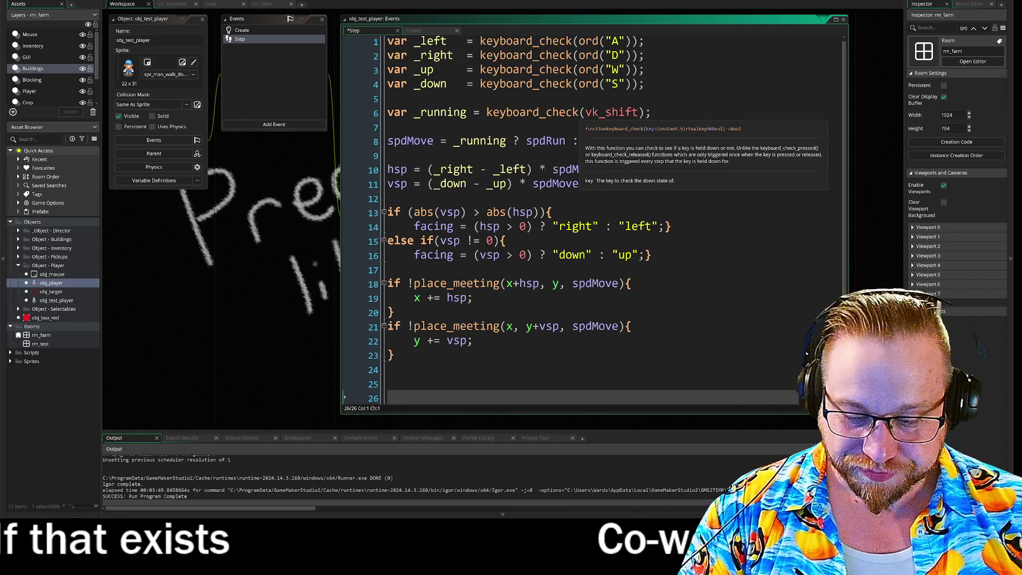
pyautogui.click(344, 127)
pyautogui.click(344, 141)
pyautogui.click(344, 155)
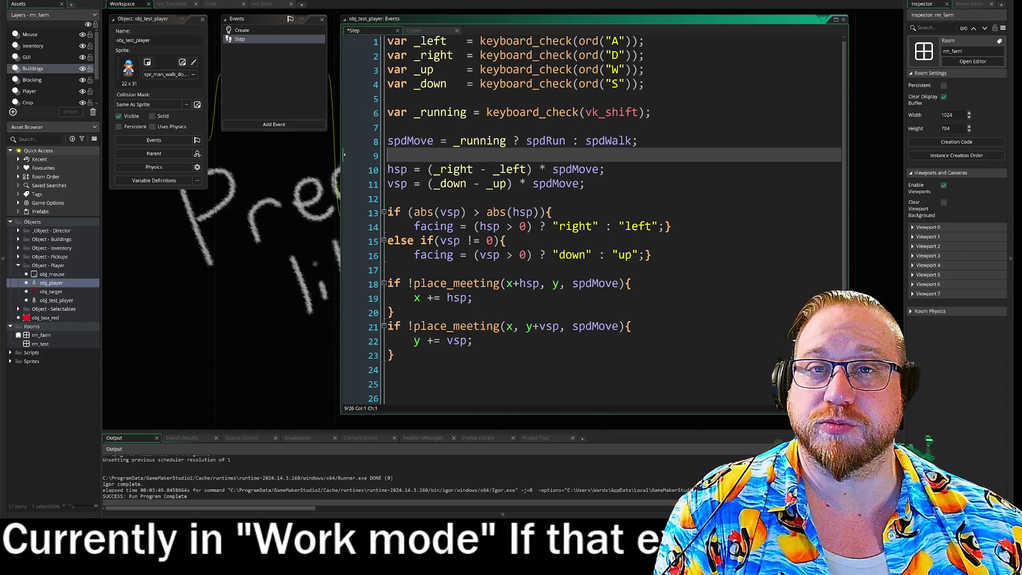
pyautogui.click(586, 184)
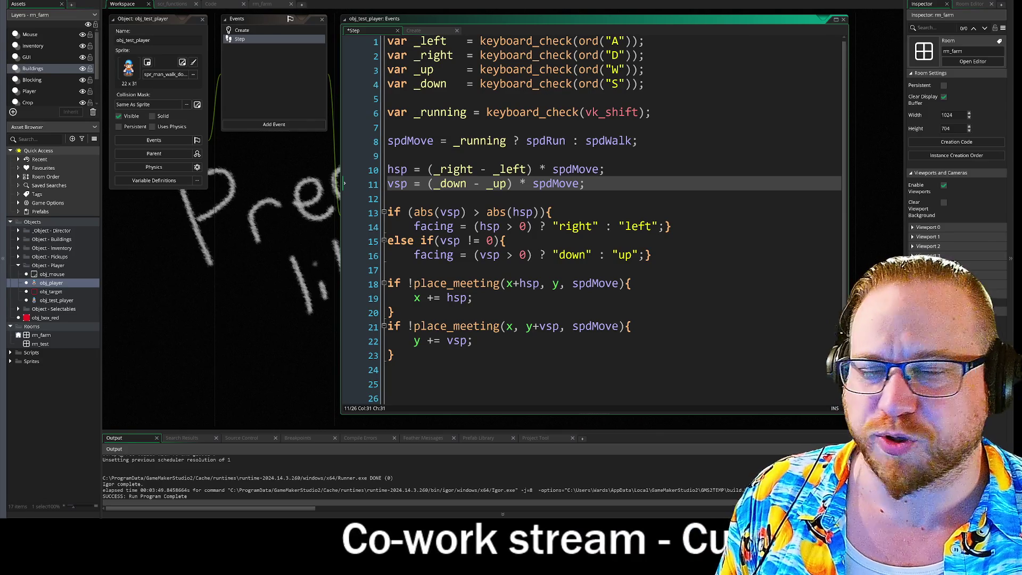
# - Bring the Discord chat window up over the GameMaker code editor
pyautogui.hotkey('alt', 'Tab')
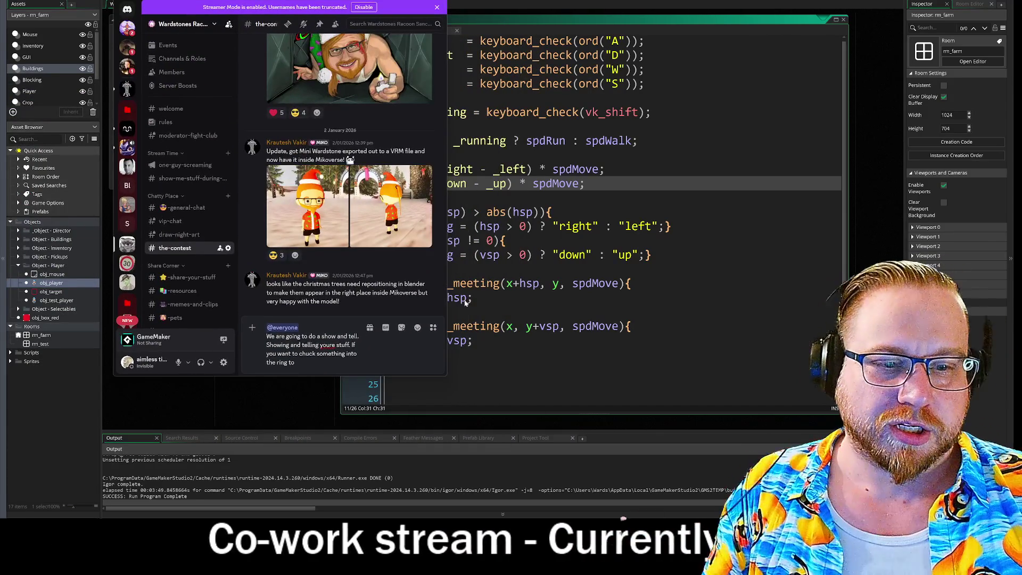
# - Widen the Discord window and view the first Christmas avatar screenshot full size, then close it
pyautogui.moveTo(446, 376); pyautogui.dragTo(673, 398)
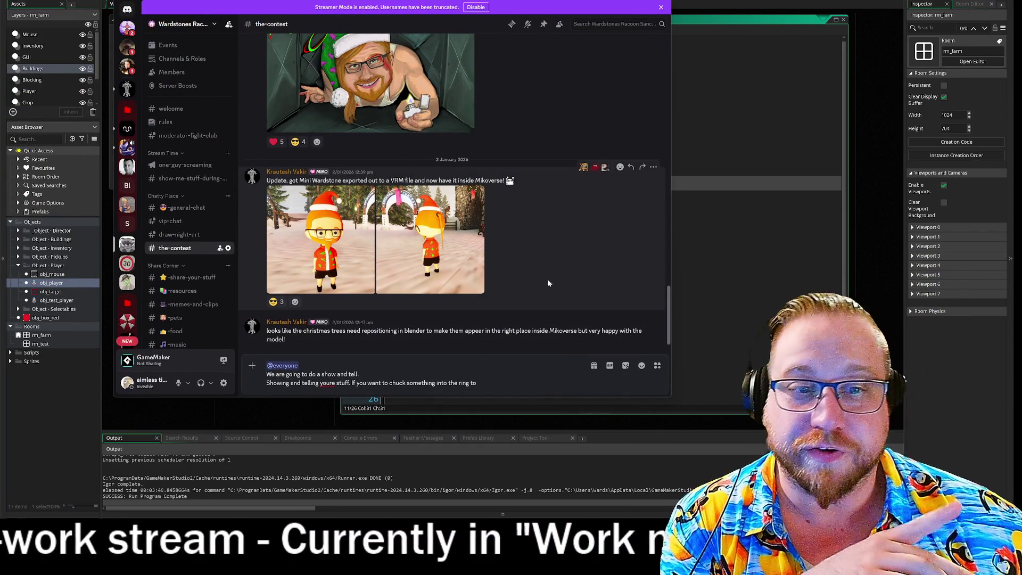
pyautogui.click(314, 237)
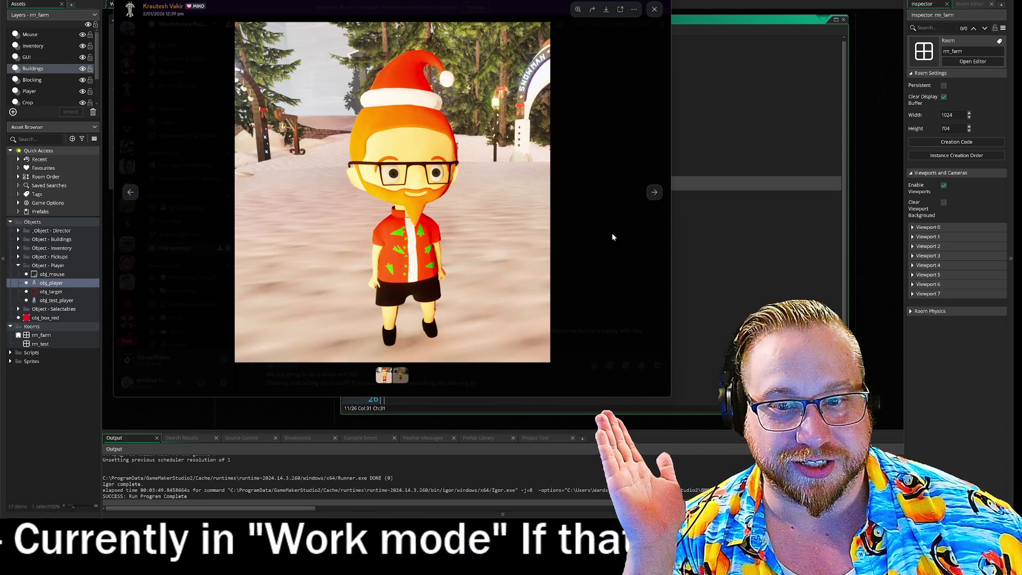
pyautogui.click(615, 255)
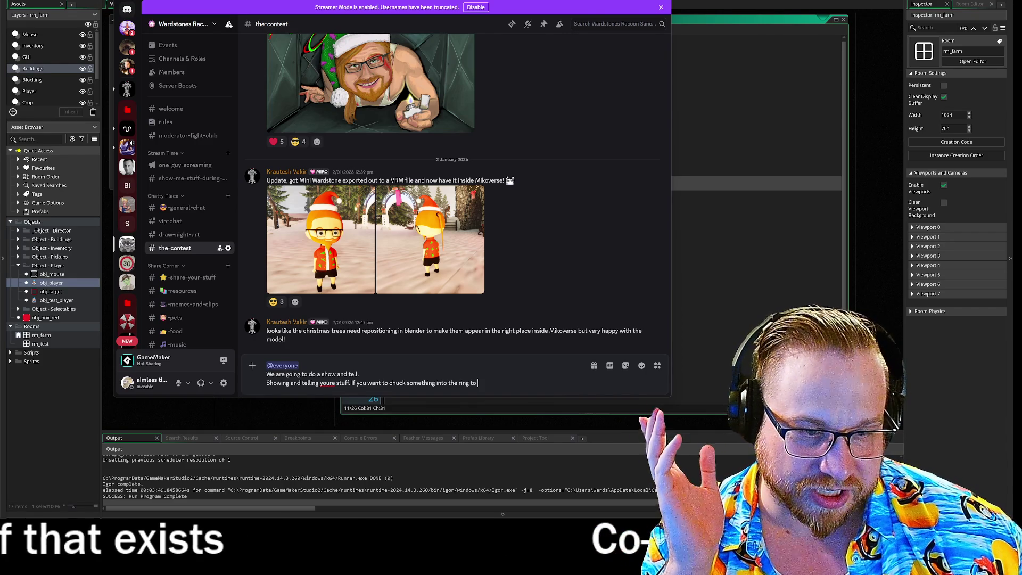
# - End the draft's first sentence with 'post here into' plus a #the-contest channel mention
pyautogui.press('BackSpace')
pyautogui.press('BackSpace')
pyautogui.press('BackSpace')
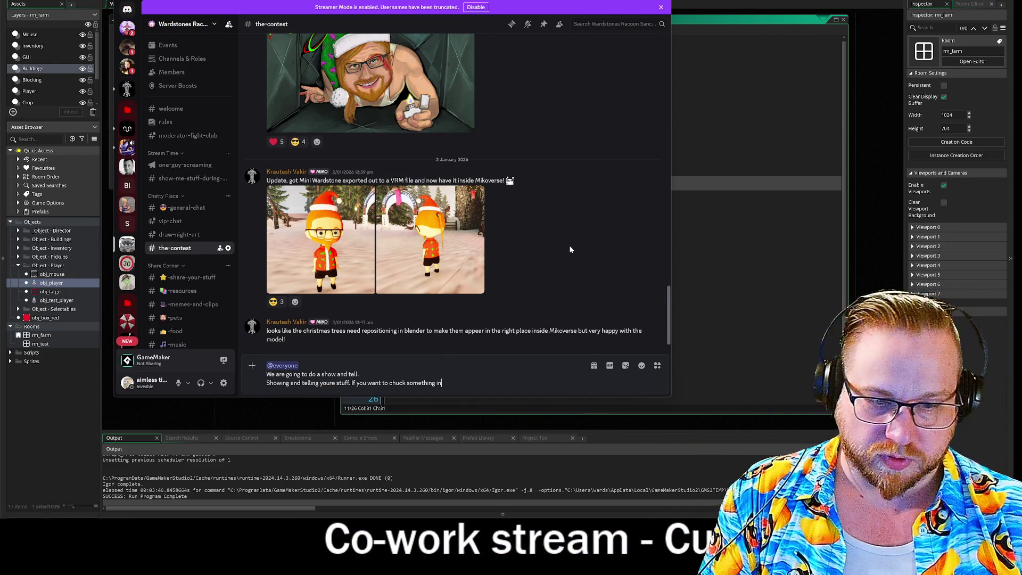
pyautogui.write('post here ')
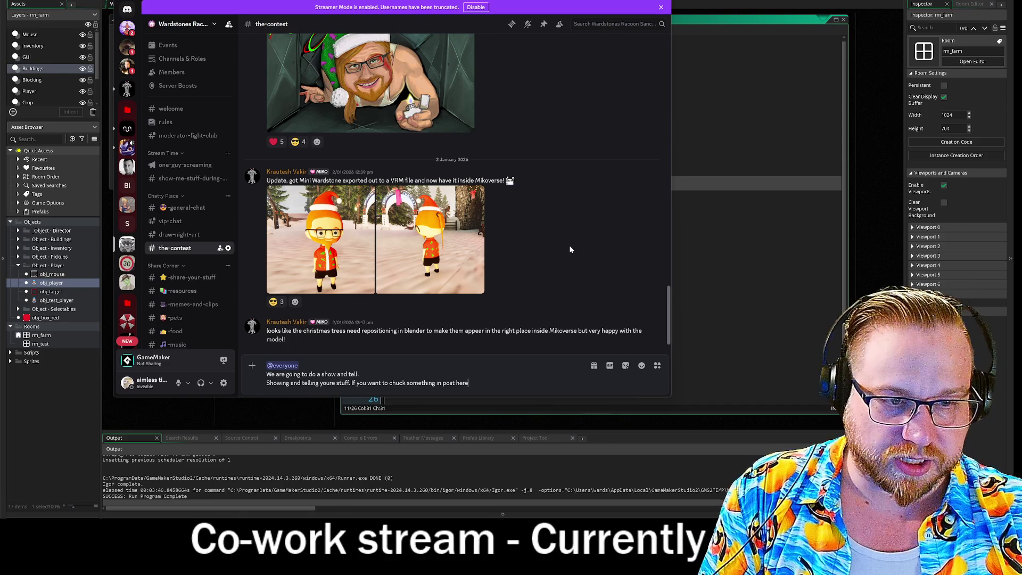
pyautogui.write('into the')
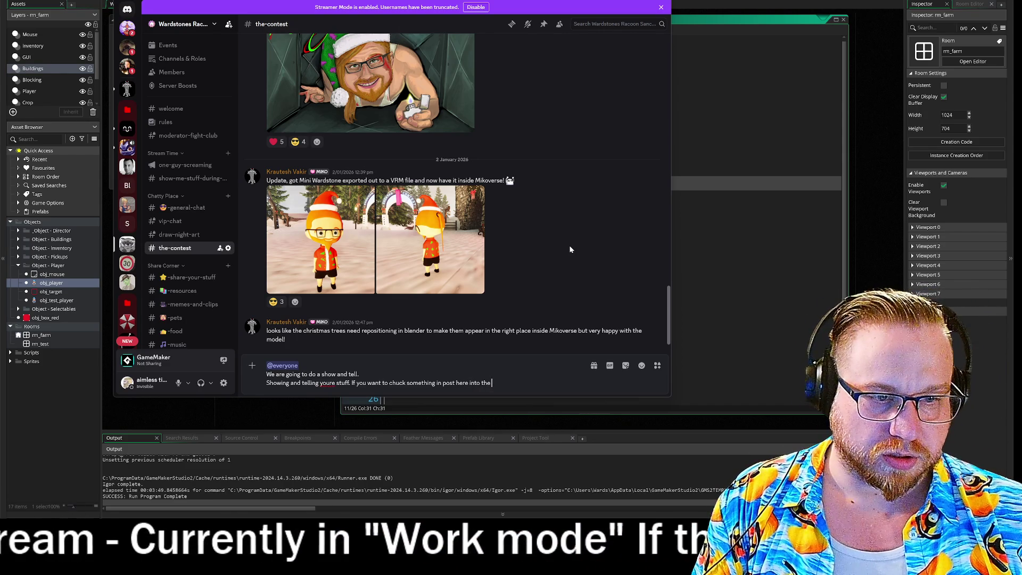
pyautogui.press('BackSpace')
pyautogui.press('BackSpace')
pyautogui.press('BackSpace')
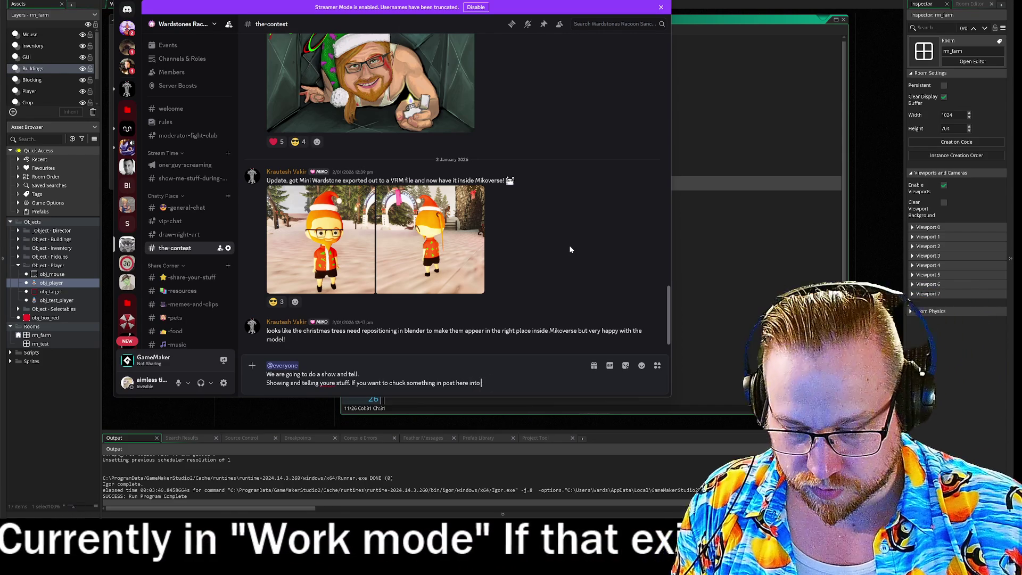
pyautogui.write('# the')
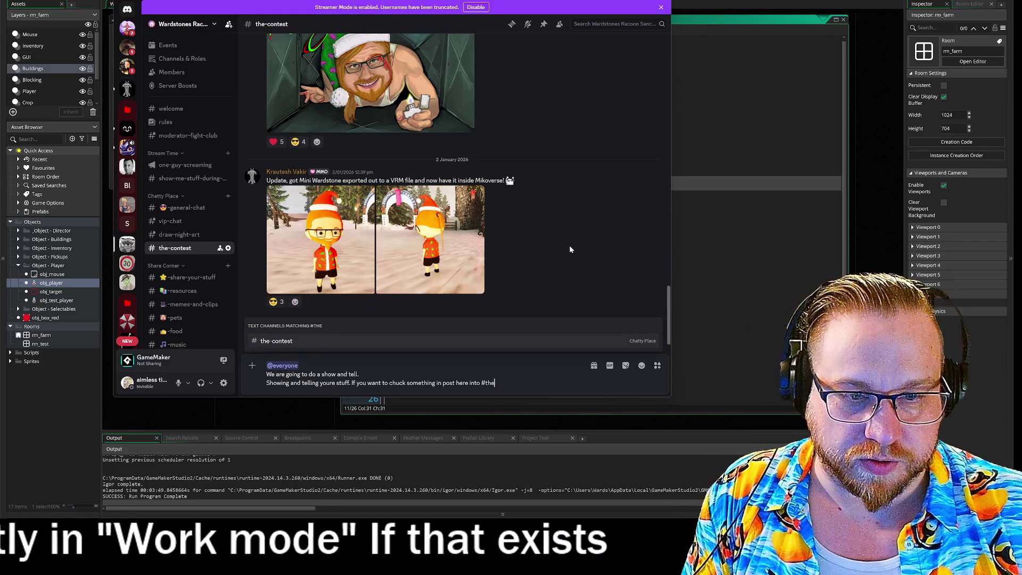
pyautogui.press('Return')
# - Add a new line saying the show and share is planned to start in March
pyautogui.hotkey('shift', 'Return')
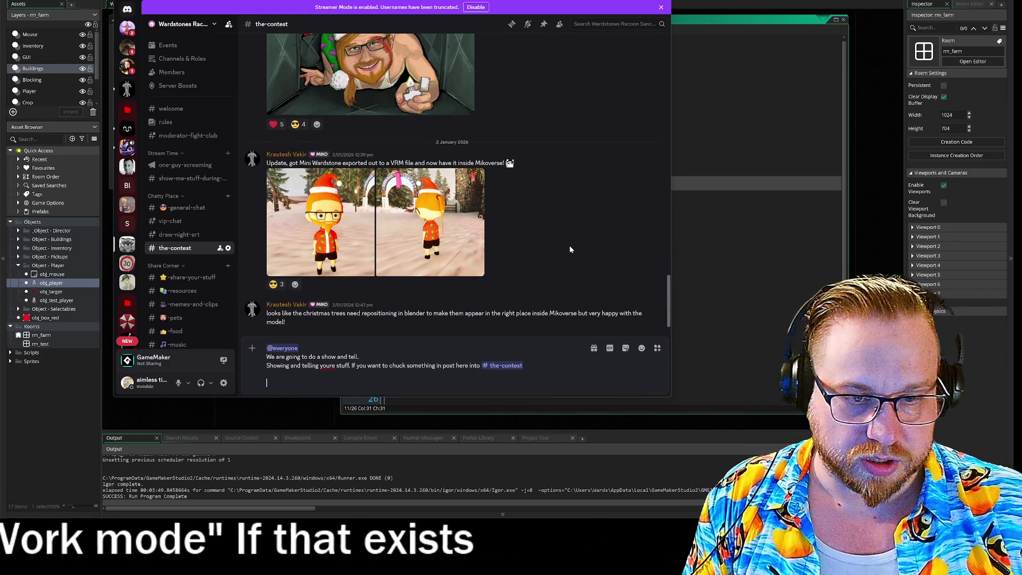
pyautogui.write('Planiing to')
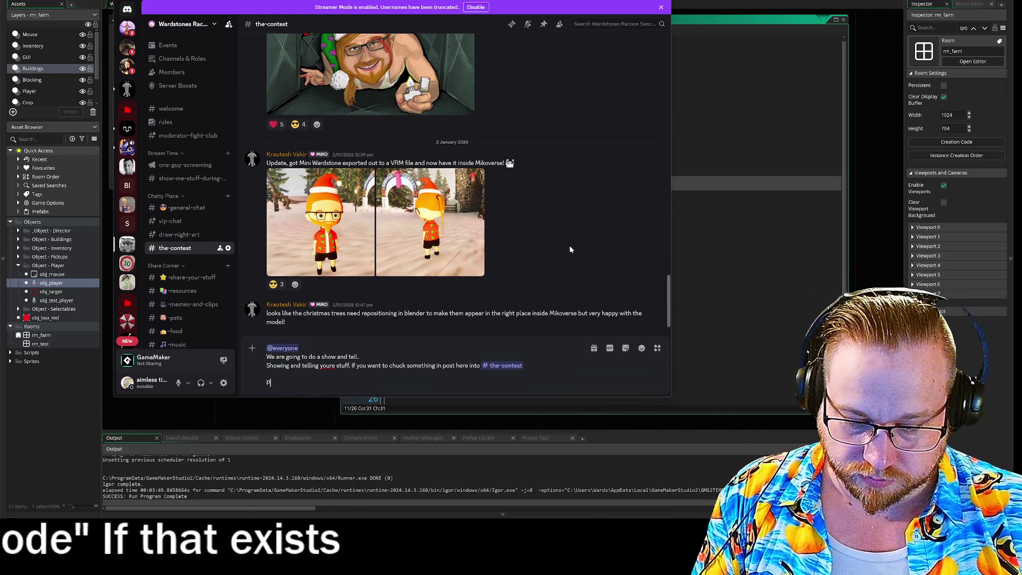
pyautogui.press('BackSpace')
pyautogui.press('BackSpace')
pyautogui.press('BackSpace')
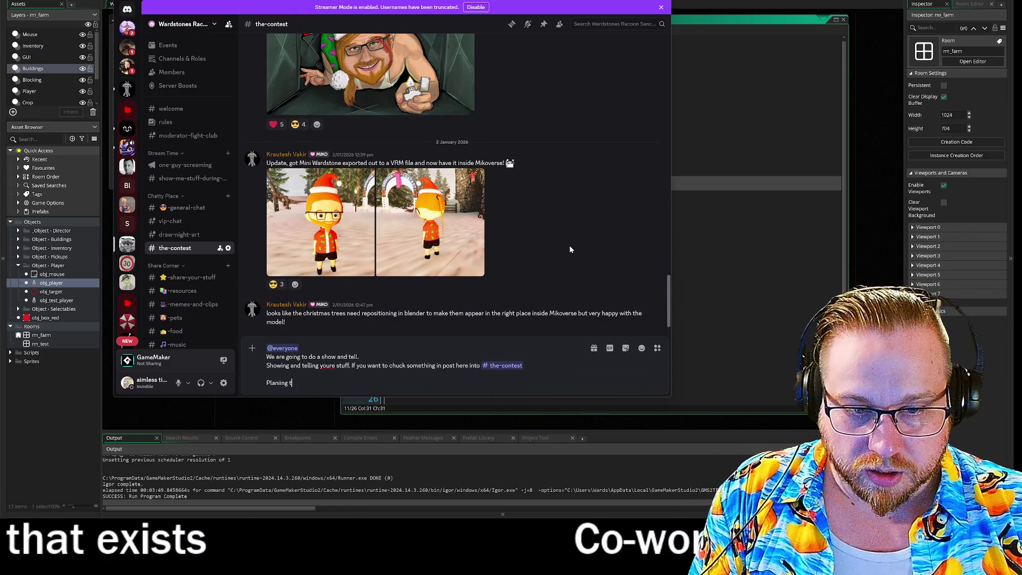
pyautogui.write('ng to ')
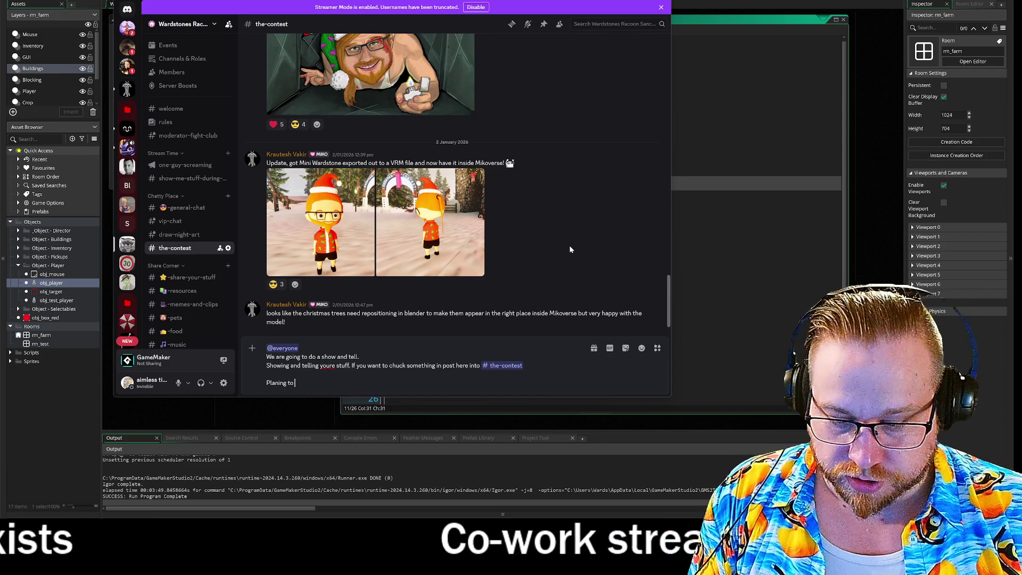
pyautogui.write('start')
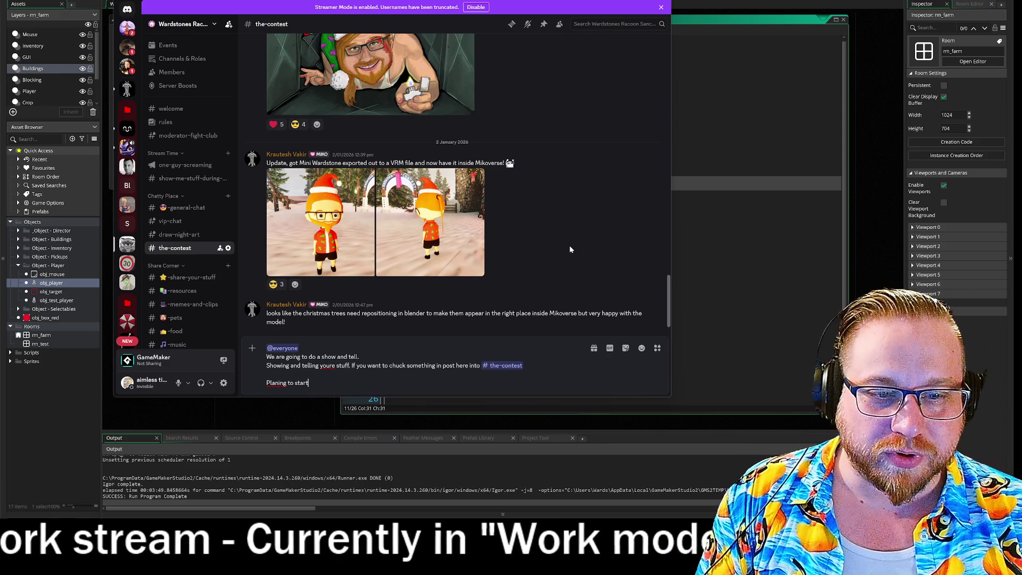
pyautogui.press('BackSpace')
pyautogui.press('BackSpace')
pyautogui.press('BackSpace')
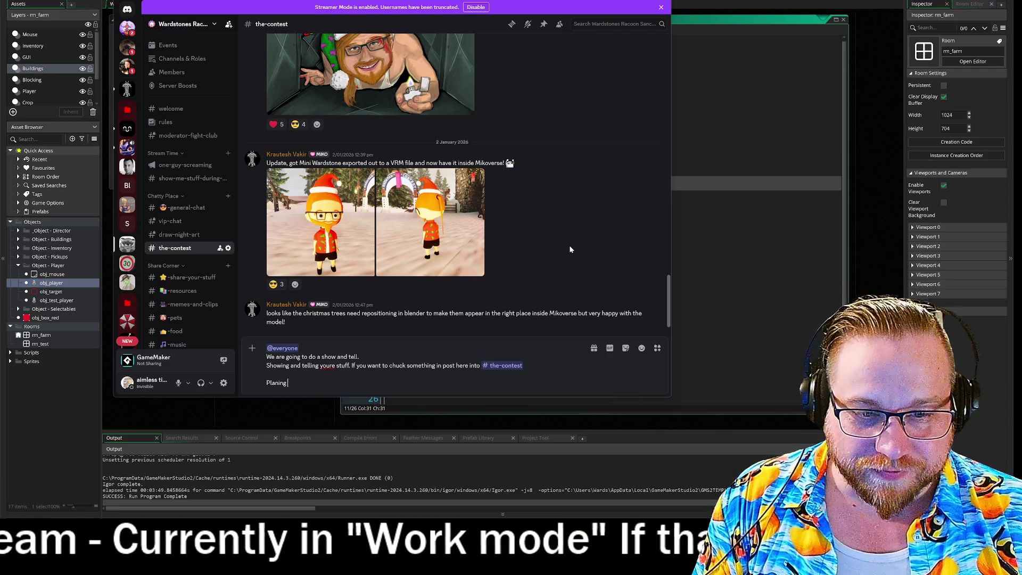
pyautogui.press('BackSpace')
pyautogui.press('BackSpace')
pyautogui.write('nning')
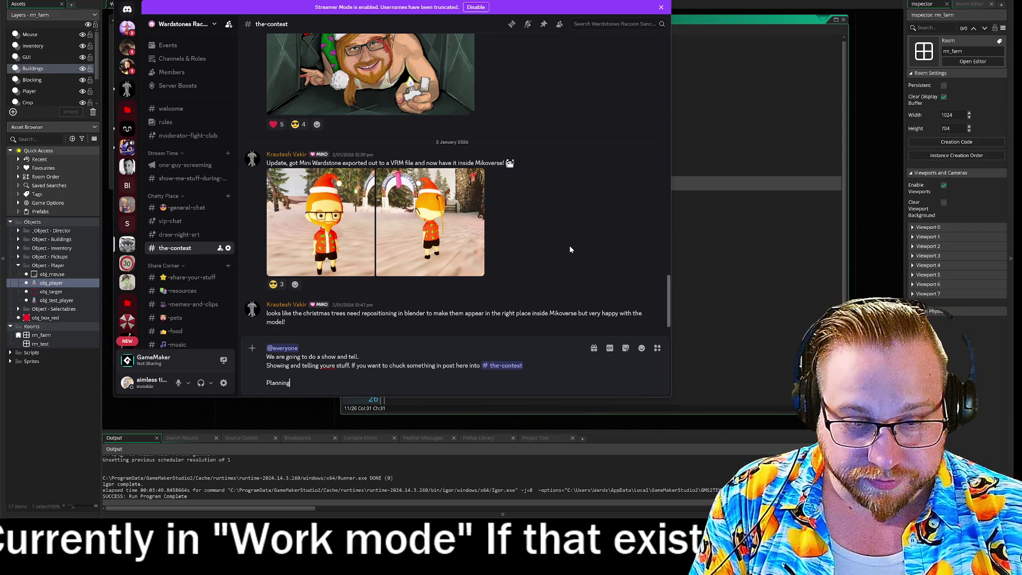
pyautogui.write(' tio')
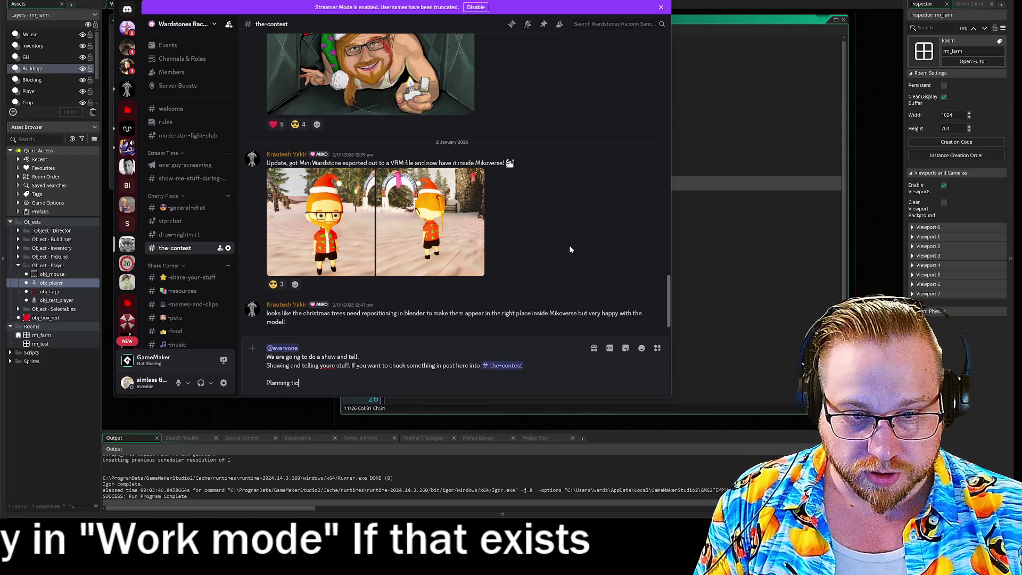
pyautogui.press('BackSpace')
pyautogui.press('BackSpace')
pyautogui.write('o show a')
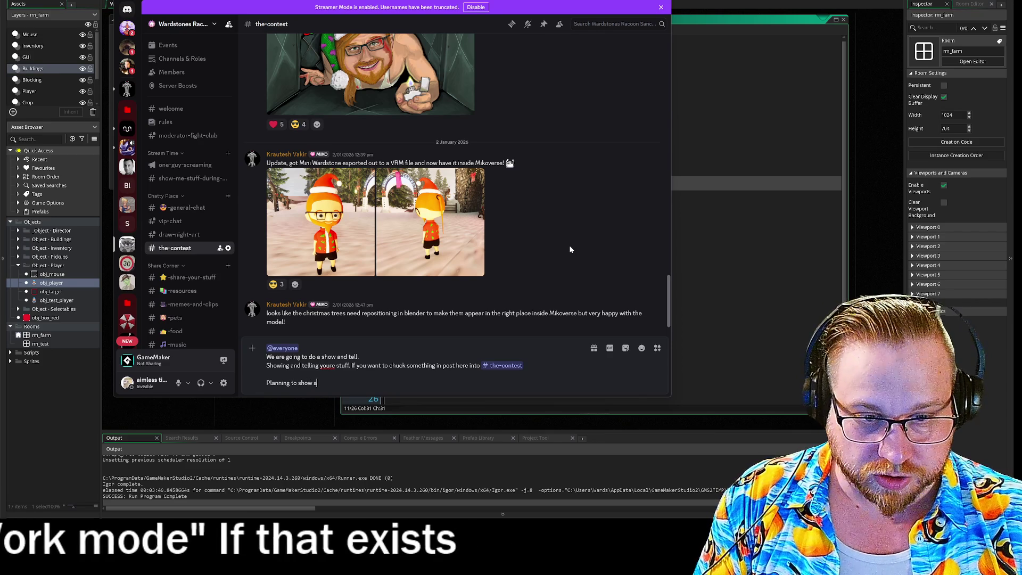
pyautogui.write('nd share')
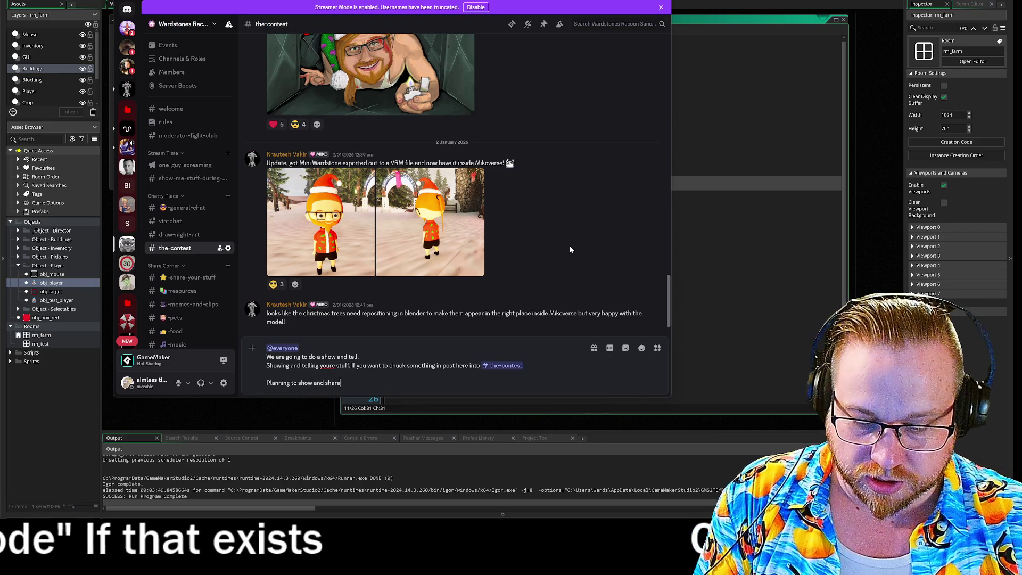
pyautogui.write(' everything')
pyautogui.write(' start if')
pyautogui.press('BackSpace')
pyautogui.press('BackSpace')
pyautogui.write('of March')
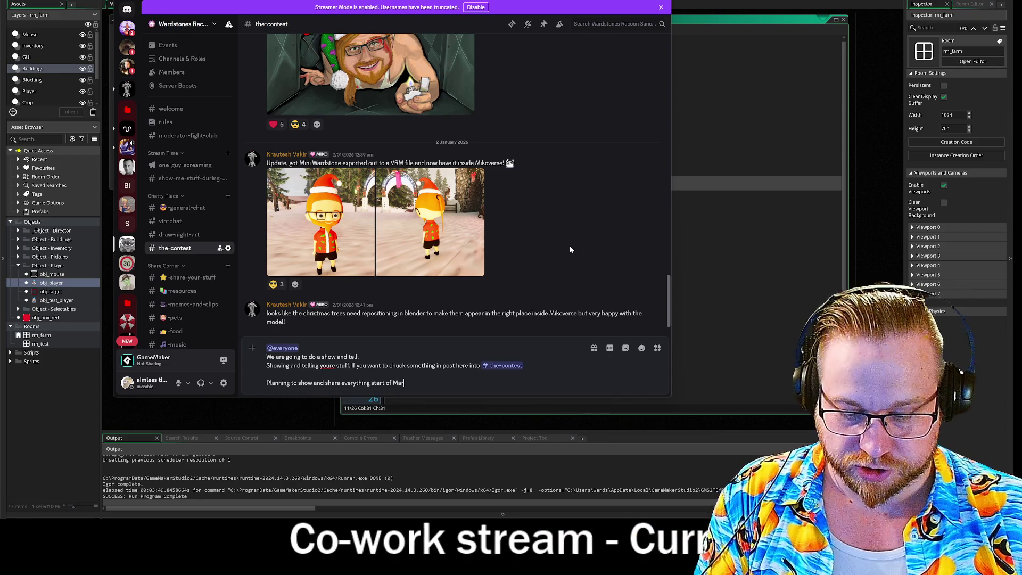
pyautogui.write('.')
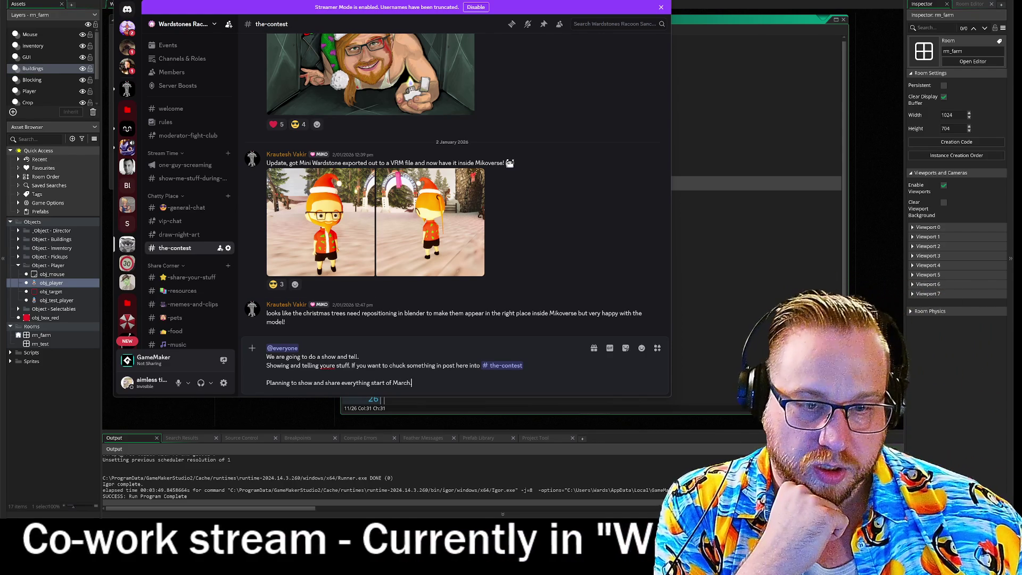
# - Insert 'and a couple of lines describing your project.' after #the-contest and post the announcement
pyautogui.rightClick(337, 365)
pyautogui.press('Escape')
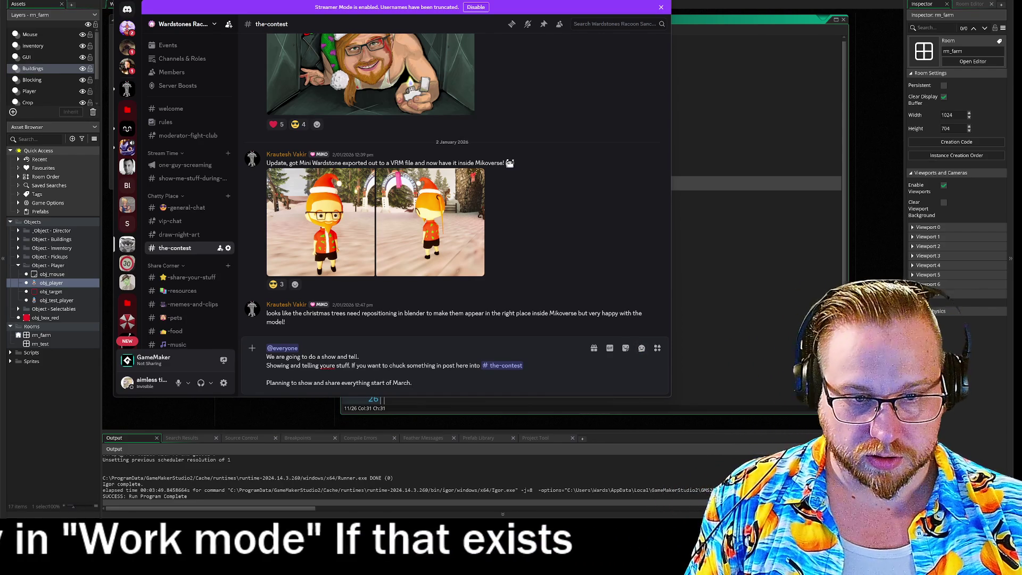
pyautogui.click(525, 366)
pyautogui.write('and a couple of lines de')
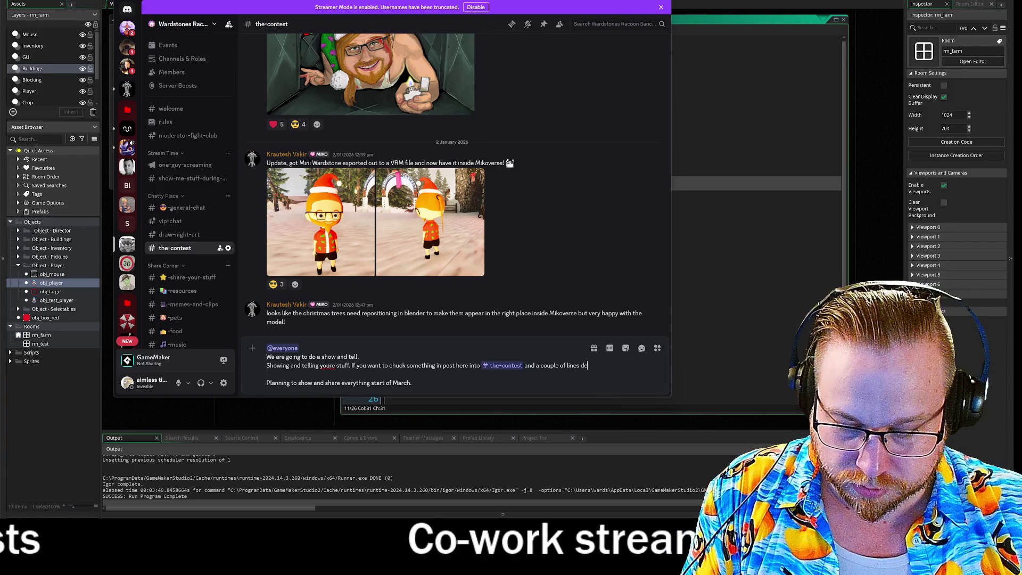
pyautogui.write('scribing yo')
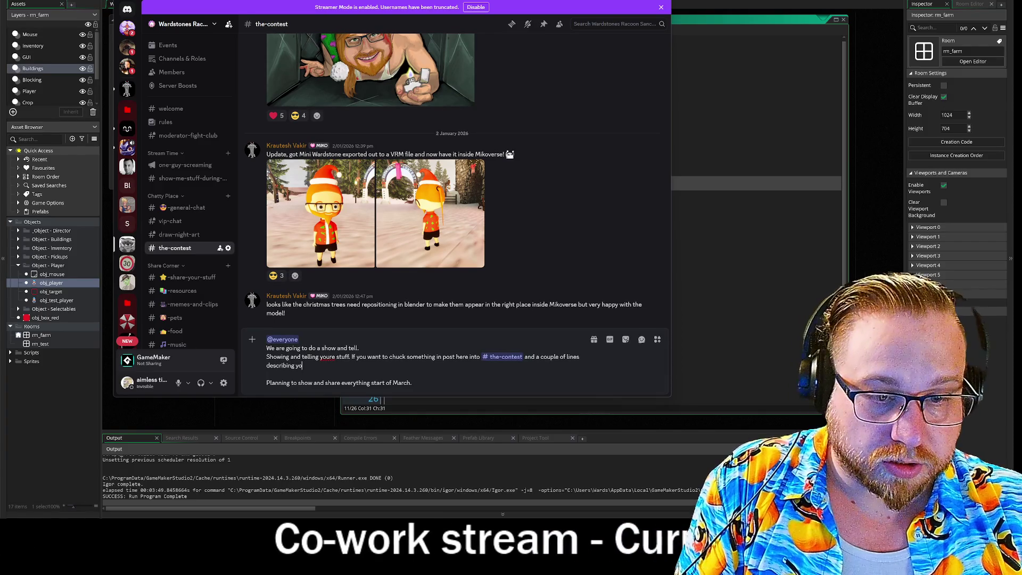
pyautogui.write('ur proje')
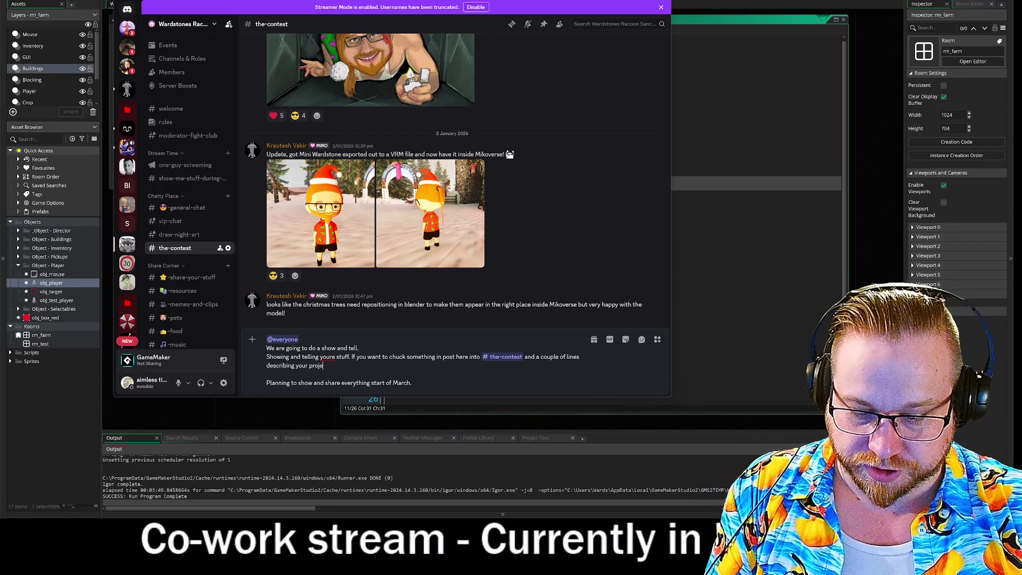
pyautogui.write('ct pas')
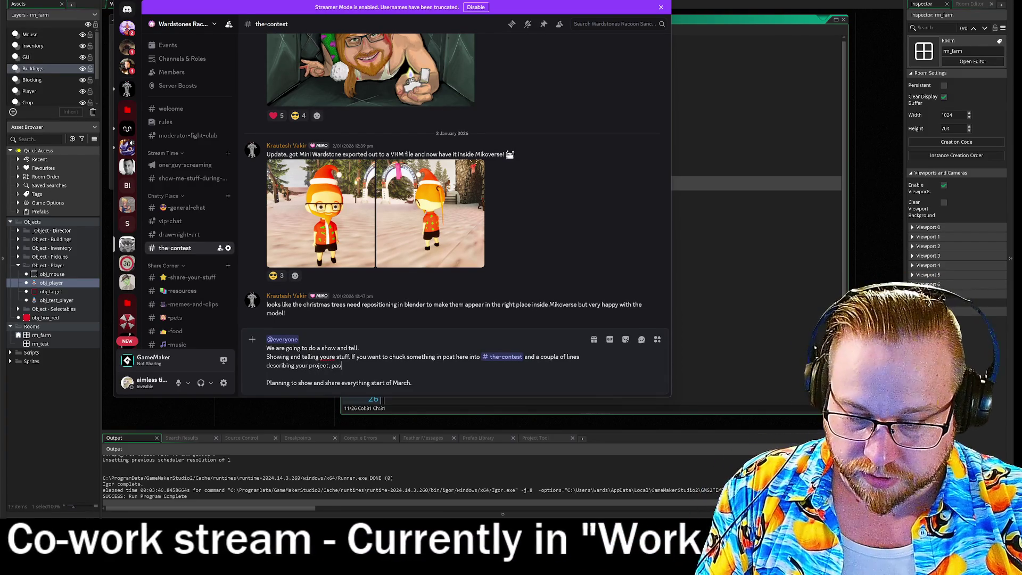
pyautogui.write('t or pr')
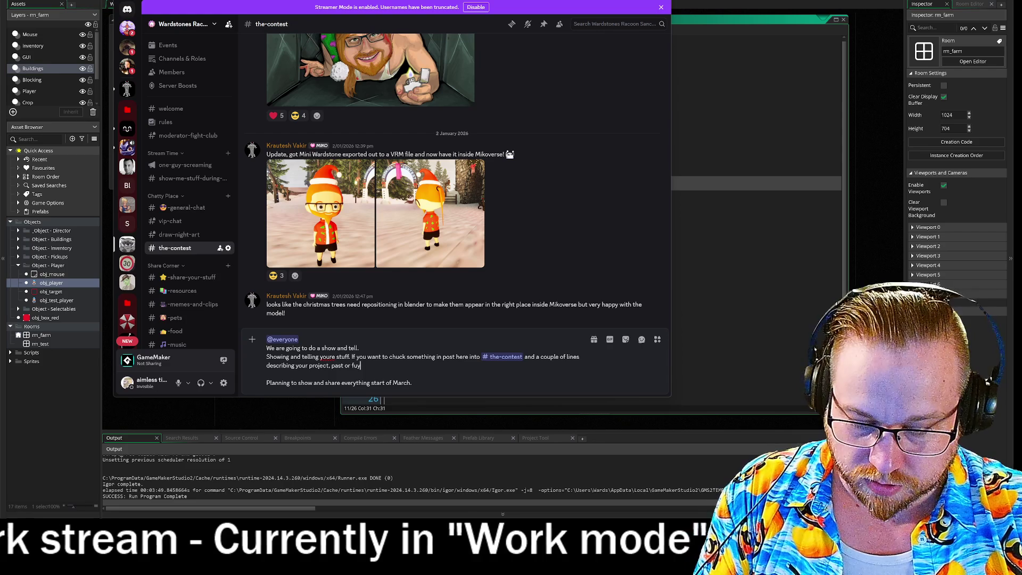
pyautogui.press('BackSpace')
pyautogui.press('BackSpace')
pyautogui.press('BackSpace')
pyautogui.press('BackSpace')
pyautogui.press('BackSpace')
pyautogui.press('BackSpace')
pyautogui.write('.')
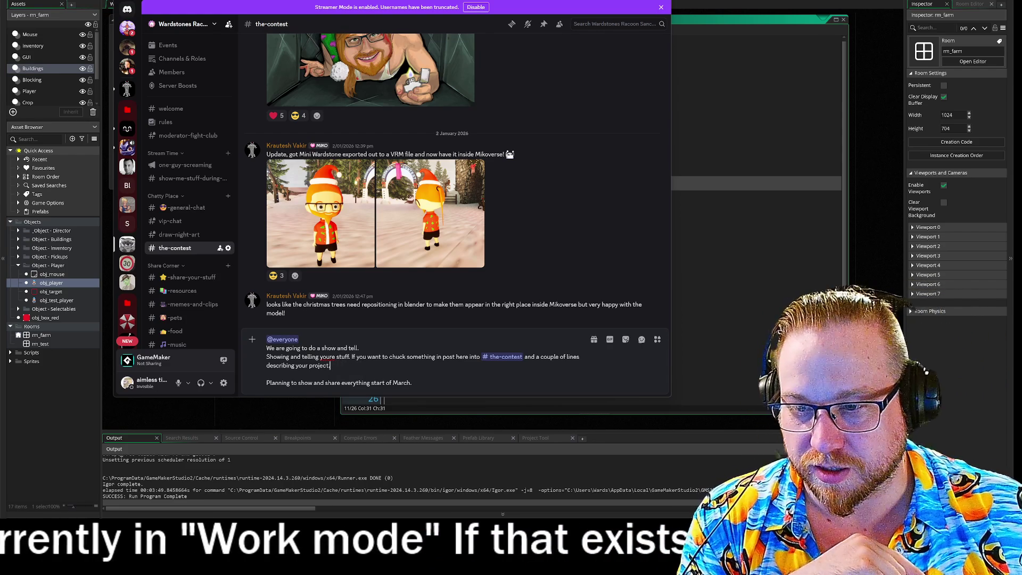
pyautogui.click(413, 383)
pyautogui.press('Return')
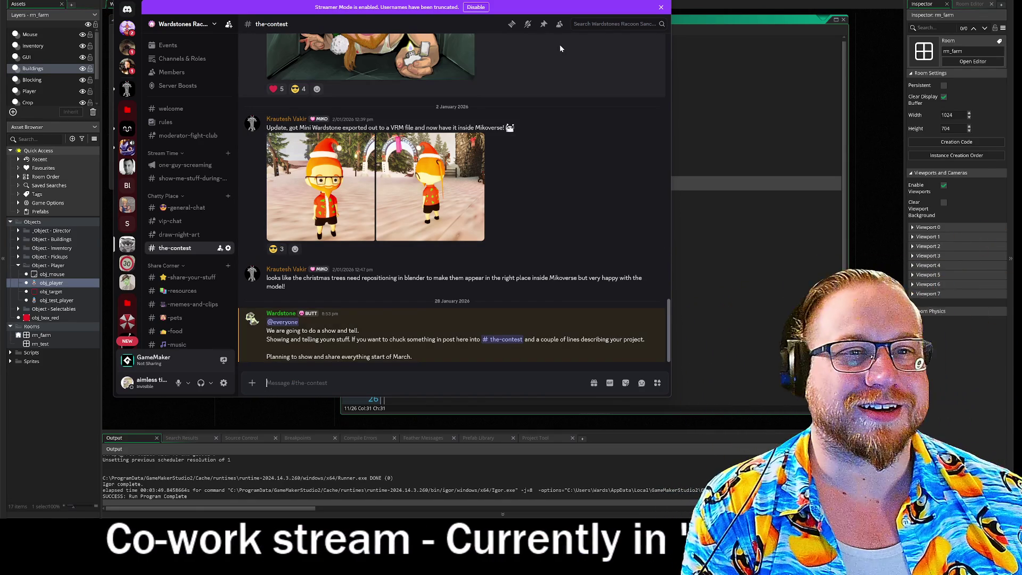
# - Minimize Discord and open obj_test_player's add-event list in GameMaker
pyautogui.press('super+Down')
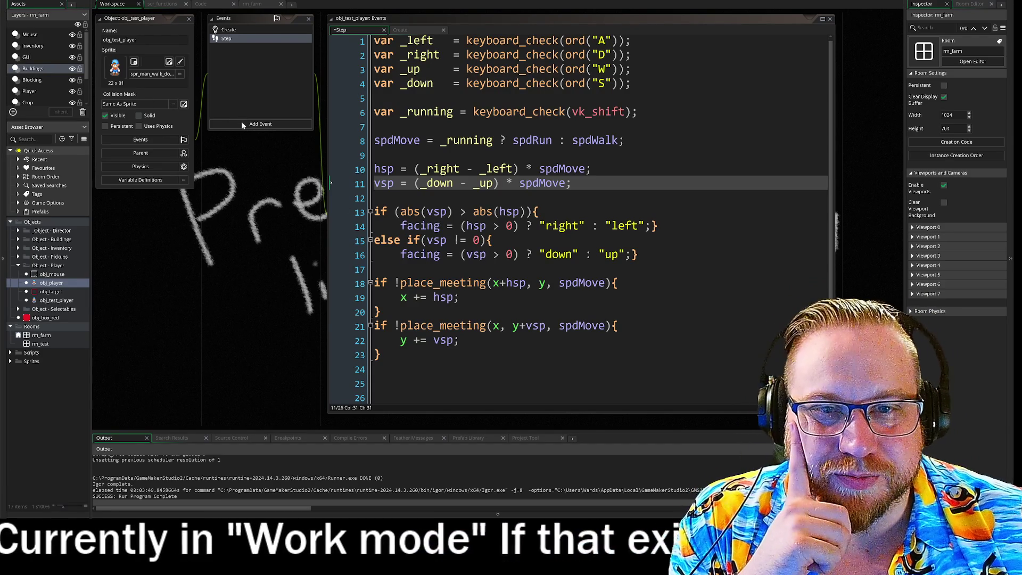
pyautogui.click(258, 126)
pyautogui.click(232, 39)
pyautogui.click(227, 30)
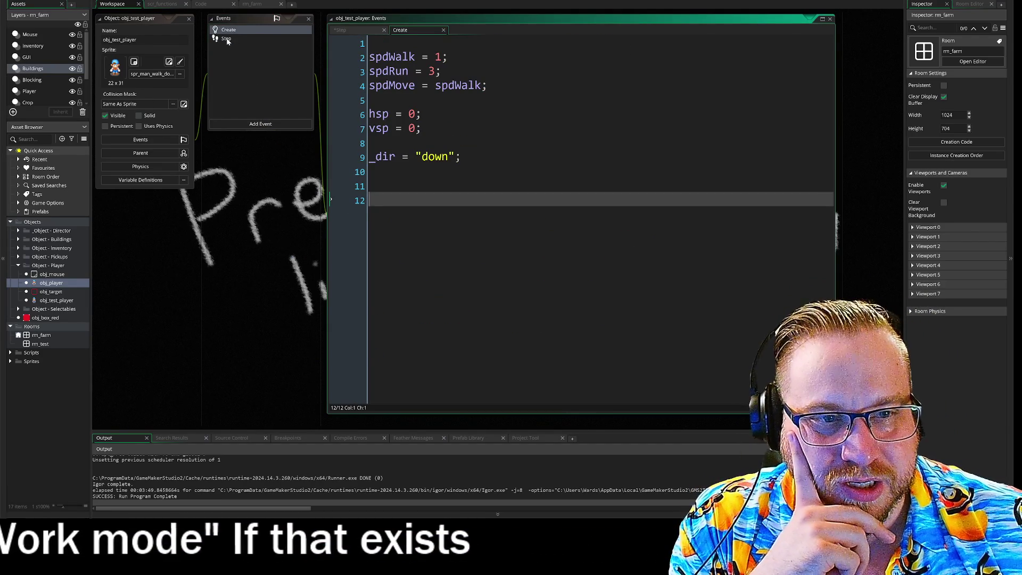
pyautogui.click(227, 39)
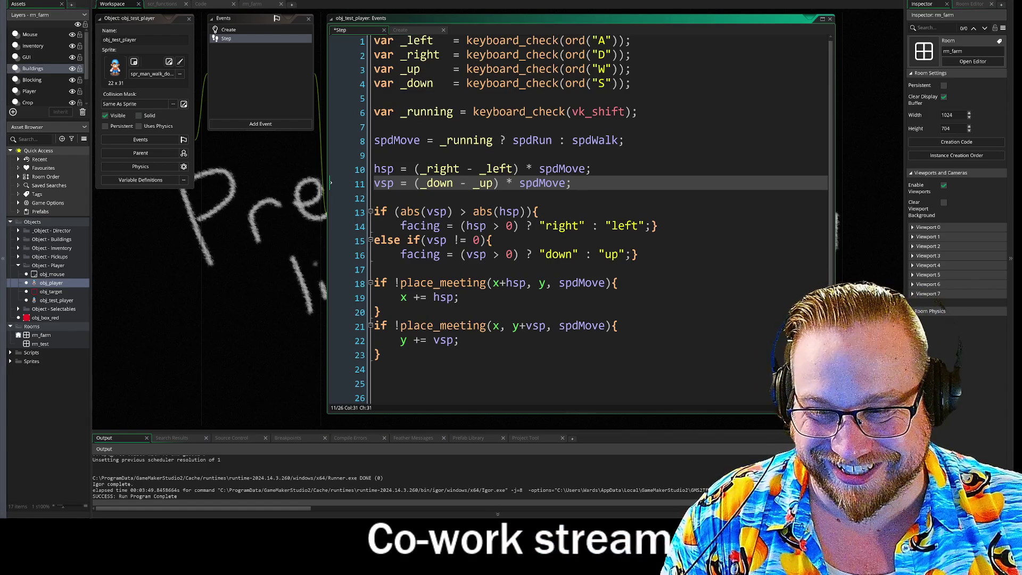
pyautogui.moveTo(1021, 5); pyautogui.dragTo(507, 4)
pyautogui.click(532, 4)
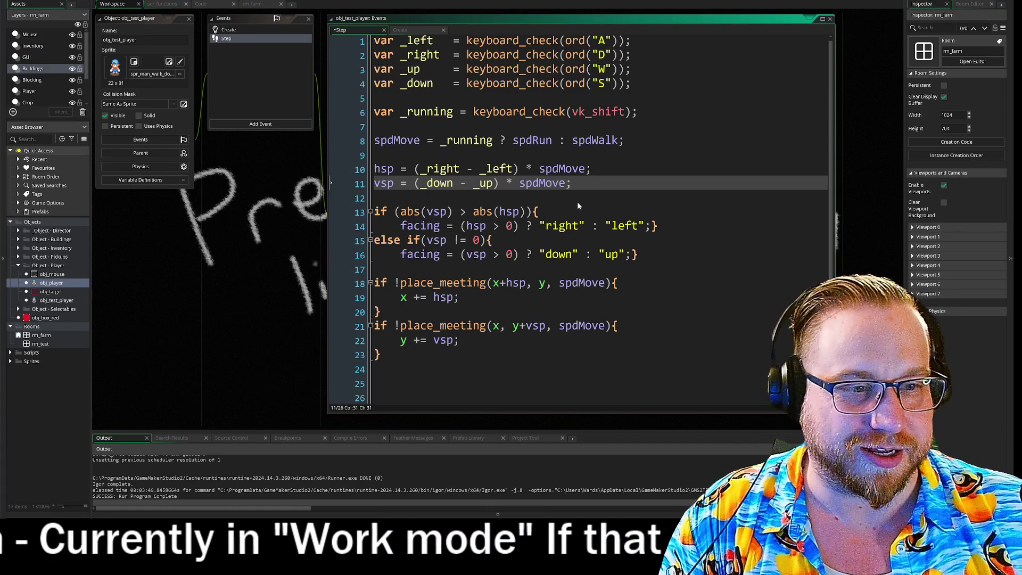
pyautogui.click(374, 197)
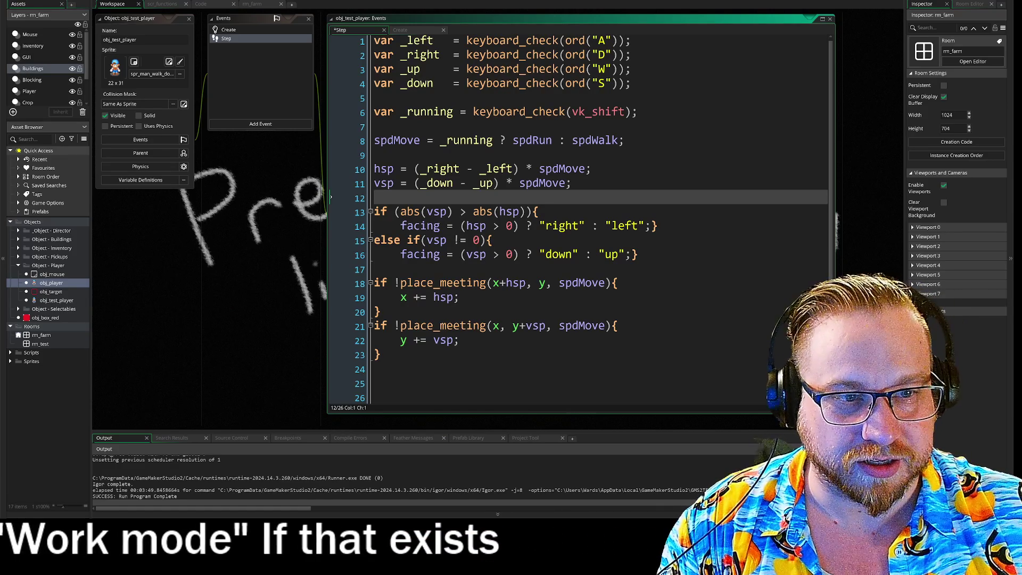
pyautogui.click(572, 183)
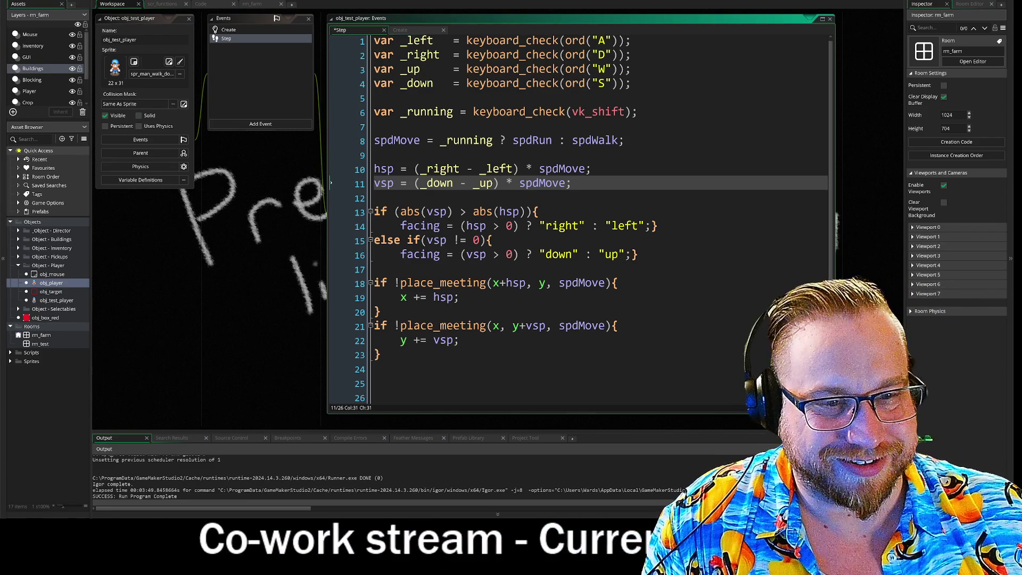
pyautogui.click(400, 269)
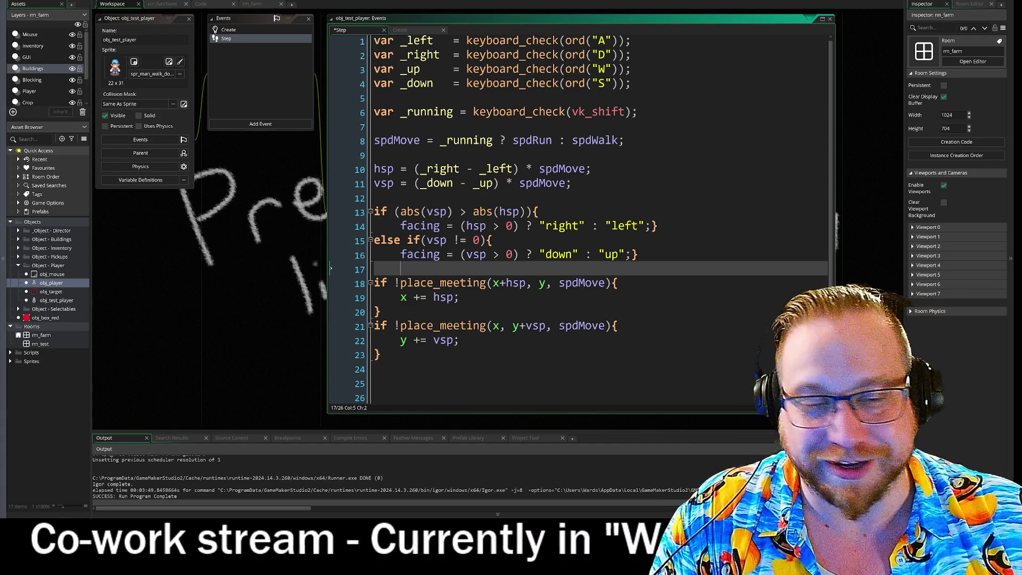
pyautogui.click(376, 369)
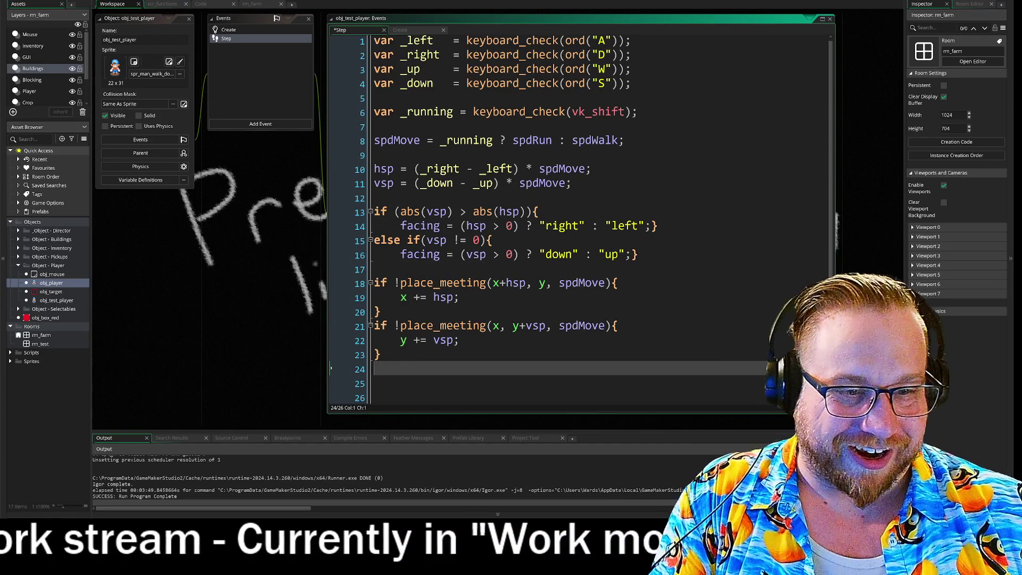
# - Add a blank line after the Step movement code, then bring Discord to the front
pyautogui.press('Return')
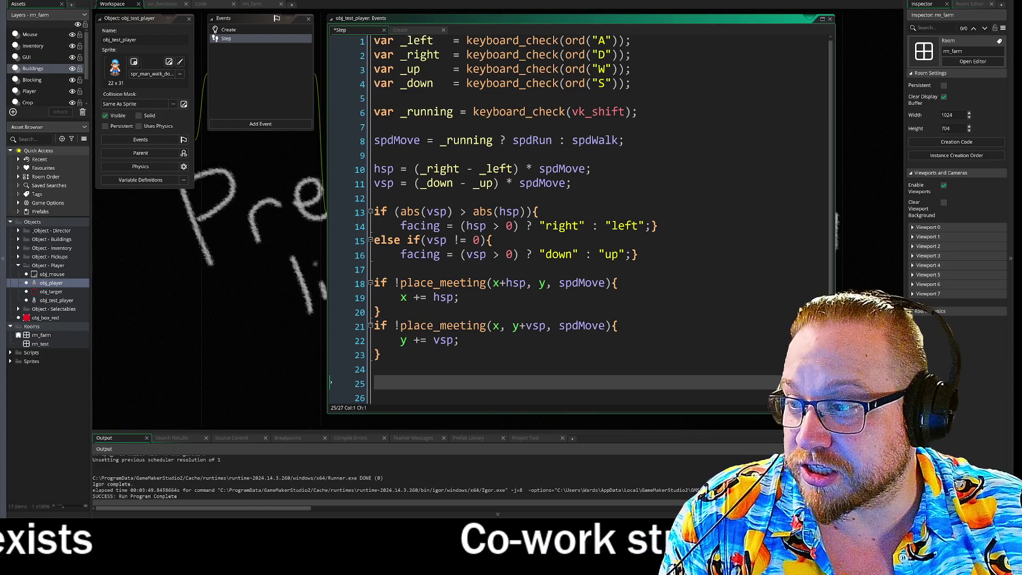
pyautogui.hotkey('alt', 'Tab')
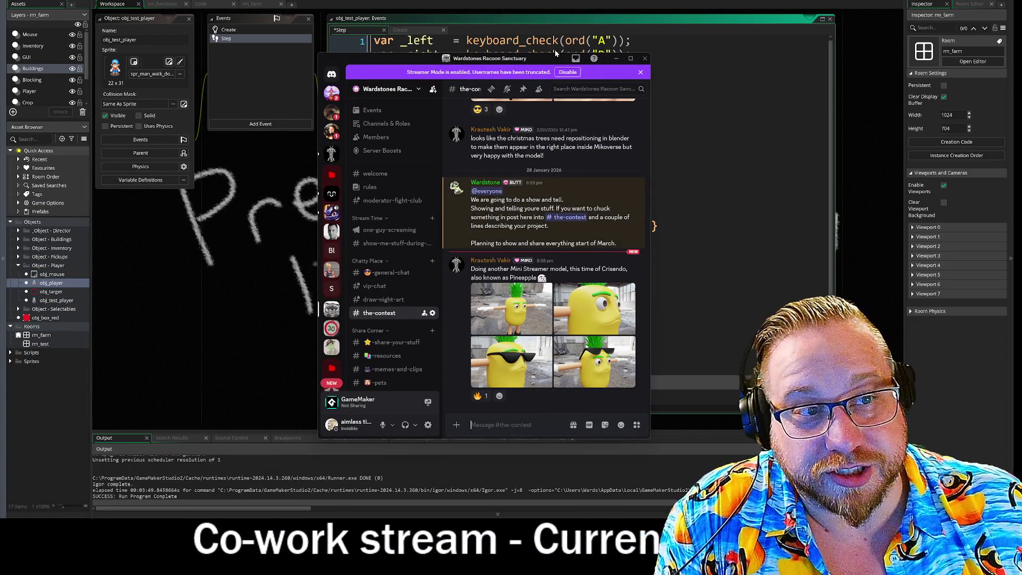
pyautogui.moveTo(480, 58); pyautogui.dragTo(0, 69)
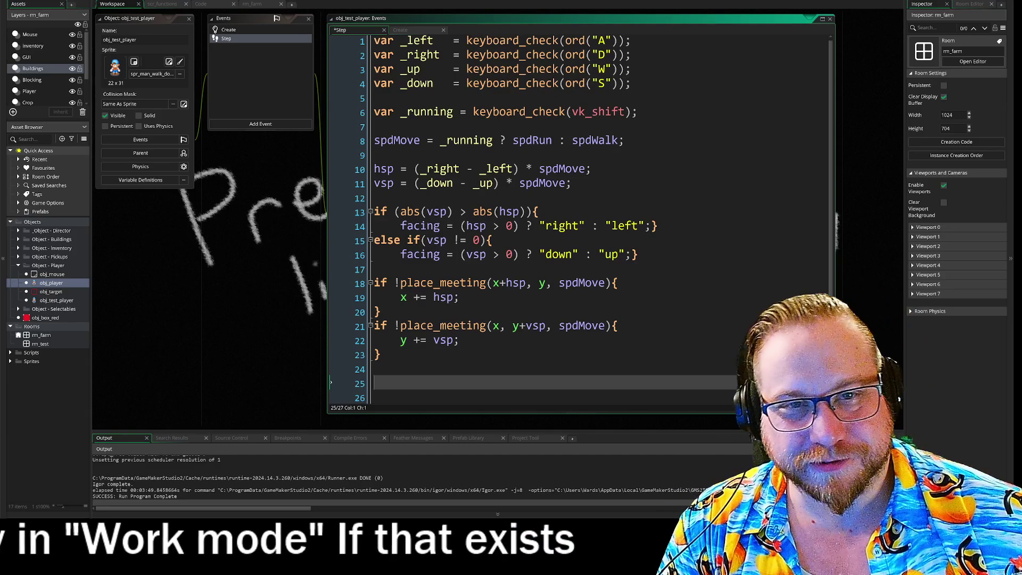
pyautogui.click(291, 270)
pyautogui.moveTo(291, 269); pyautogui.dragTo(270, 271)
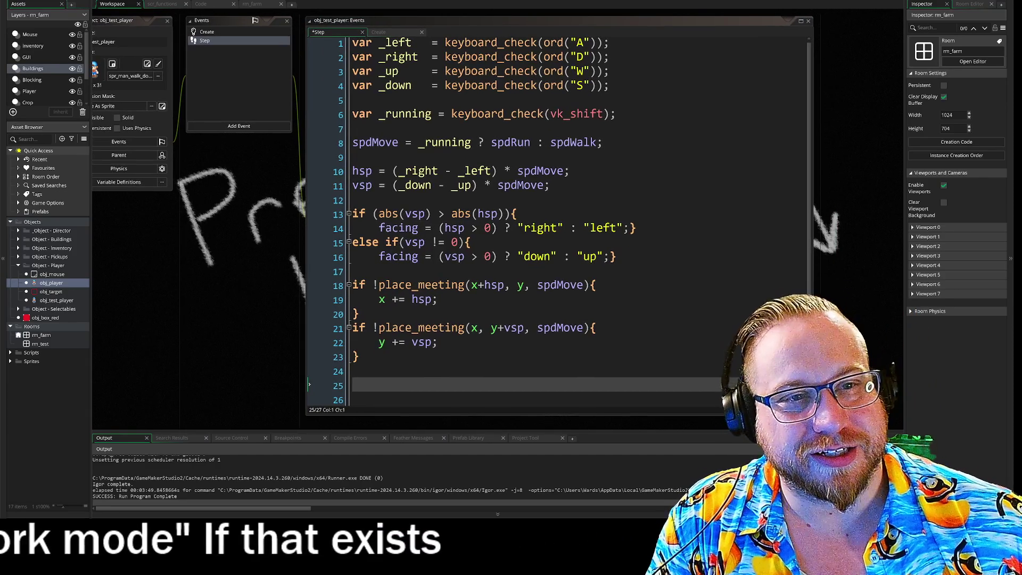
pyautogui.moveTo(354, 49)
pyautogui.mouseDown()
pyautogui.moveTo(400, 45)
pyautogui.moveTo(353, 399)
pyautogui.mouseUp()
pyautogui.click(357, 386)
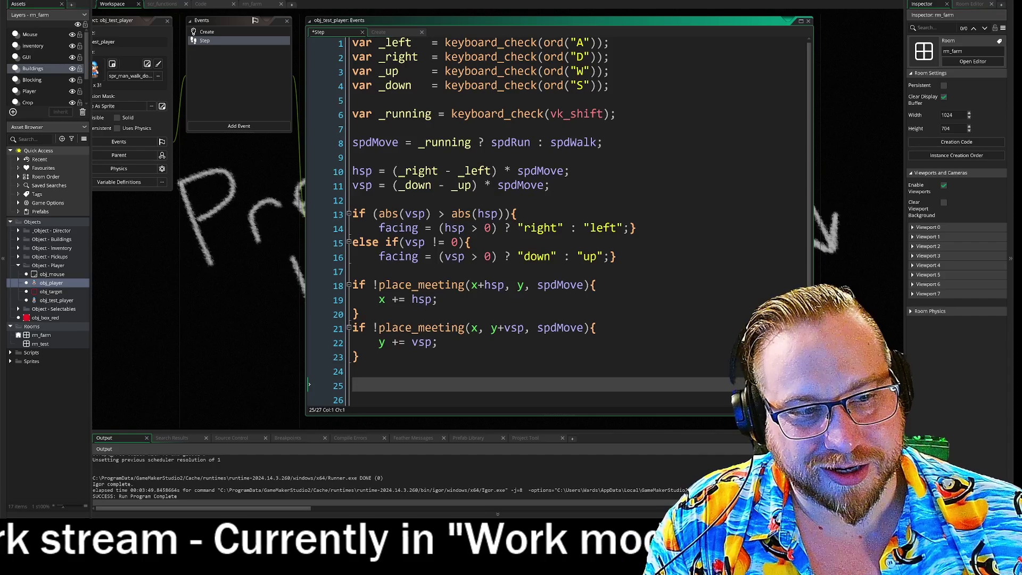
# - Type the keyword switch on the empty line 25 of the Step event
pyautogui.click(353, 371)
pyautogui.click(352, 385)
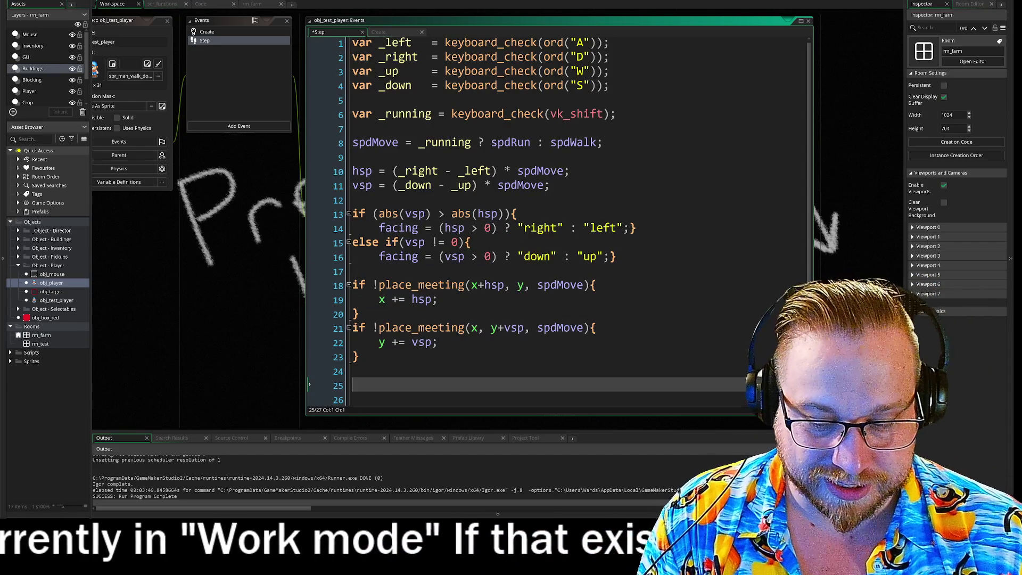
pyautogui.write('switch')
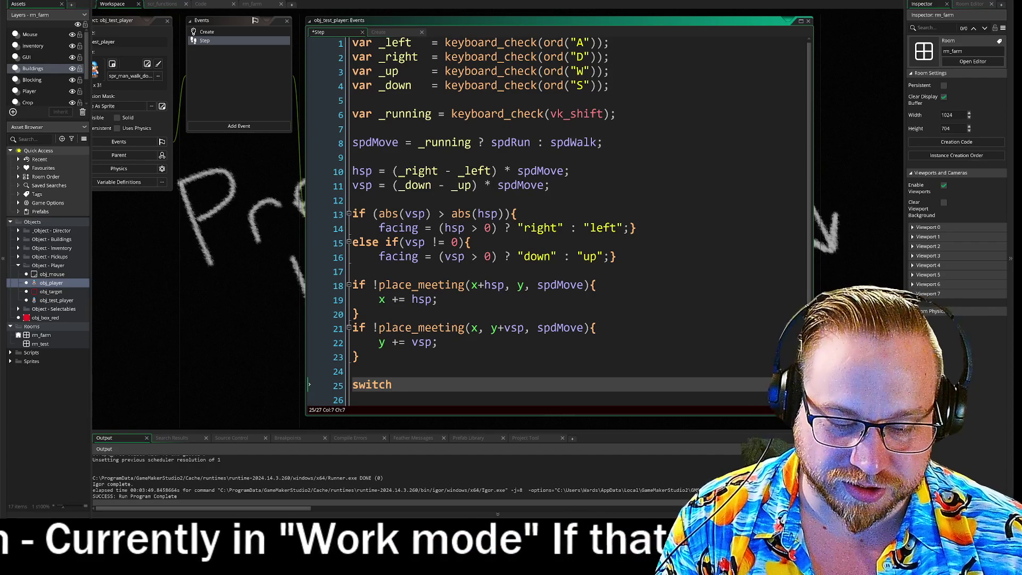
# - Complete line 25 as switch (facing) with an opening brace below, then bring up Steam
pyautogui.write(' (faci')
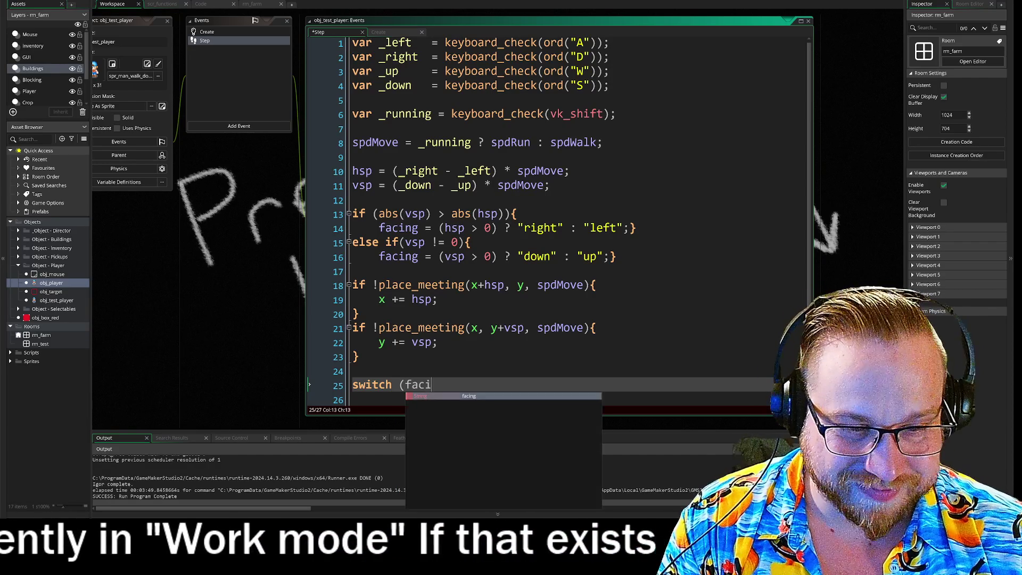
pyautogui.write('ng)')
pyautogui.press('Return')
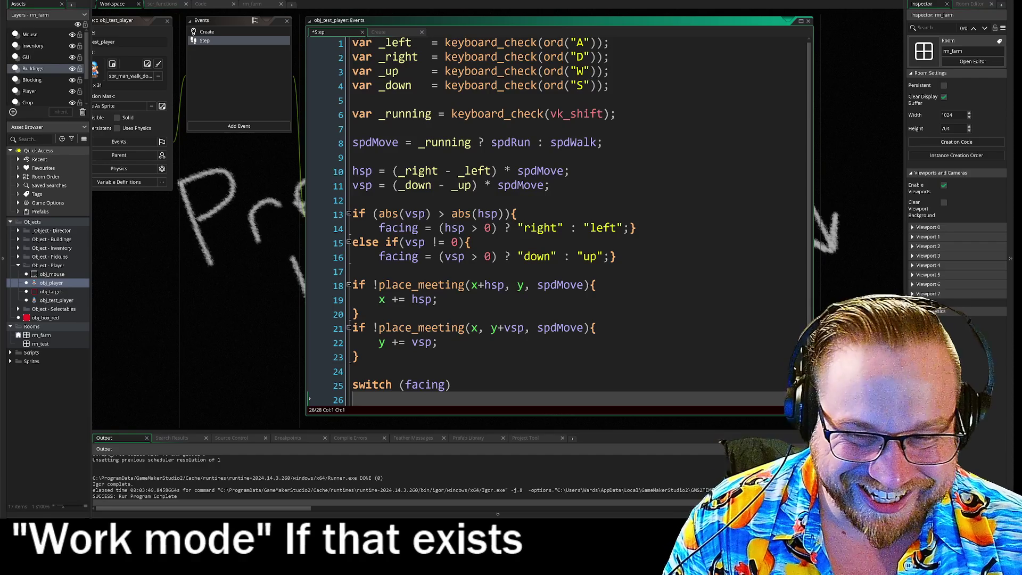
pyautogui.write('{')
pyautogui.press('Return')
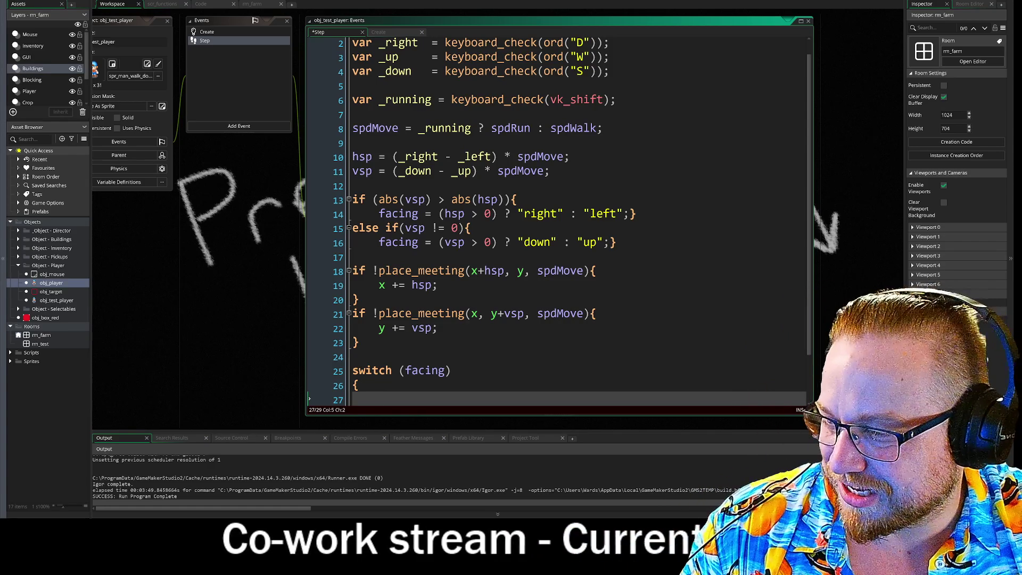
pyautogui.hotkey('alt', 'Tab')
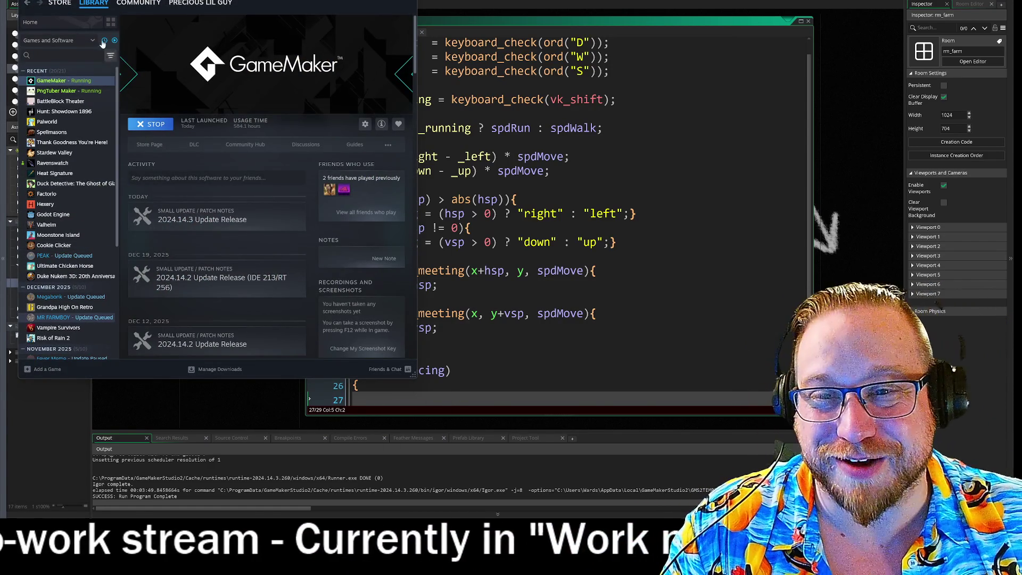
# - Open the Along the Edge store page and browse its second to fourth screenshots
pyautogui.hotkey('alt', 'Tab')
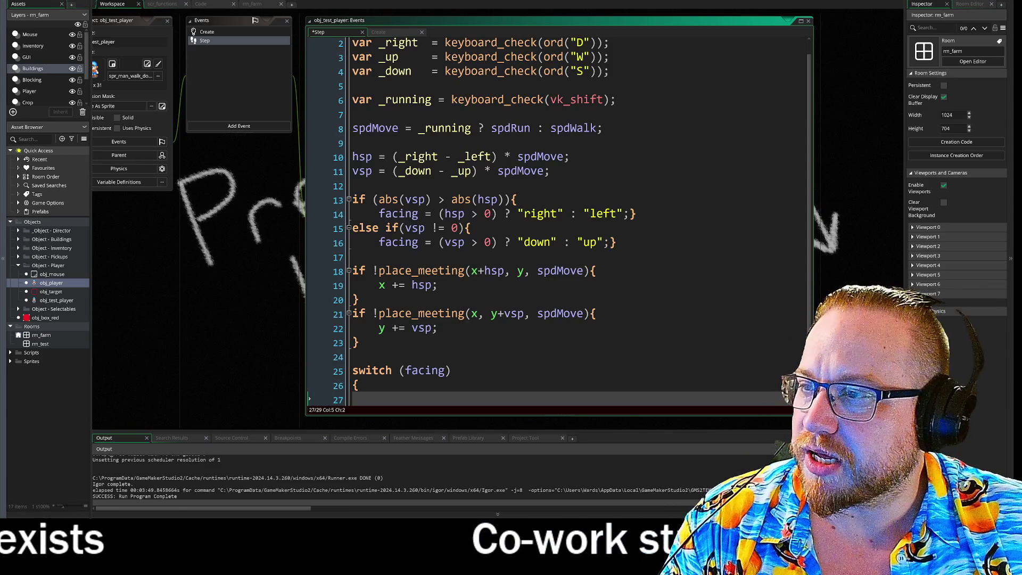
pyautogui.hotkey('alt', 'Tab')
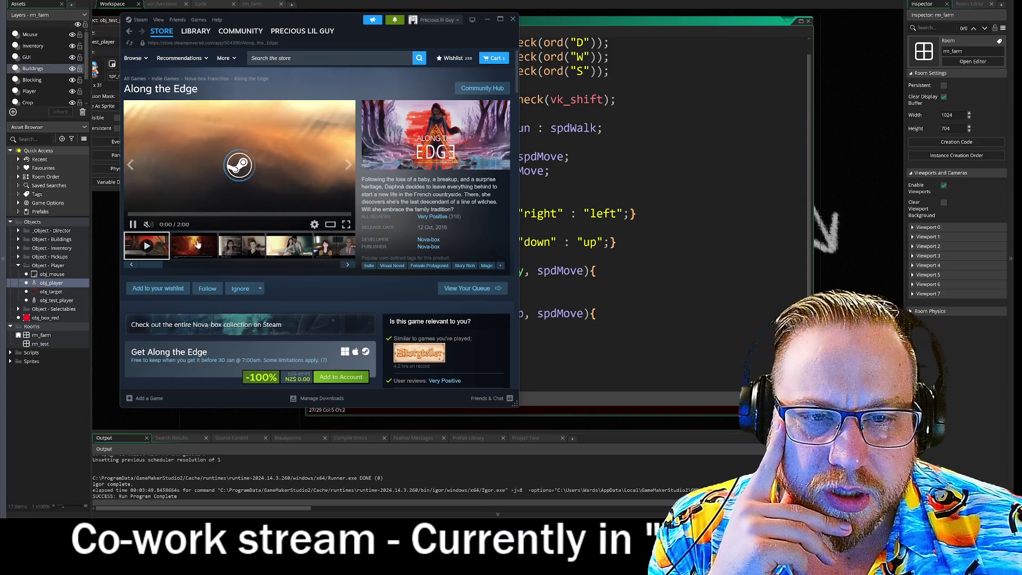
pyautogui.click(184, 246)
pyautogui.click(237, 250)
pyautogui.click(279, 253)
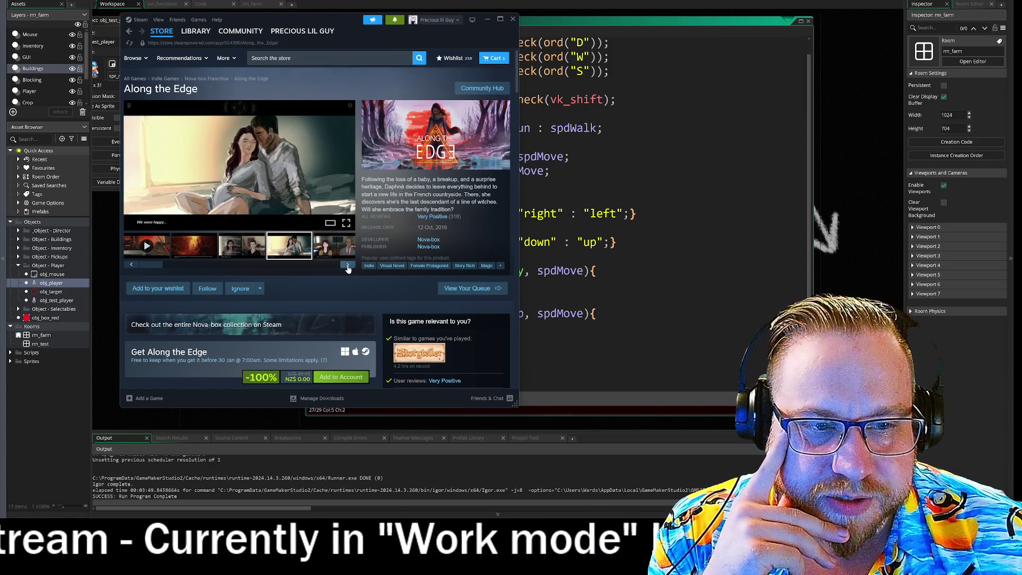
pyautogui.scroll(-3, 348, 255)
pyautogui.moveTo(334, 21); pyautogui.dragTo(329, 21)
pyautogui.hotkey('alt', 'Tab')
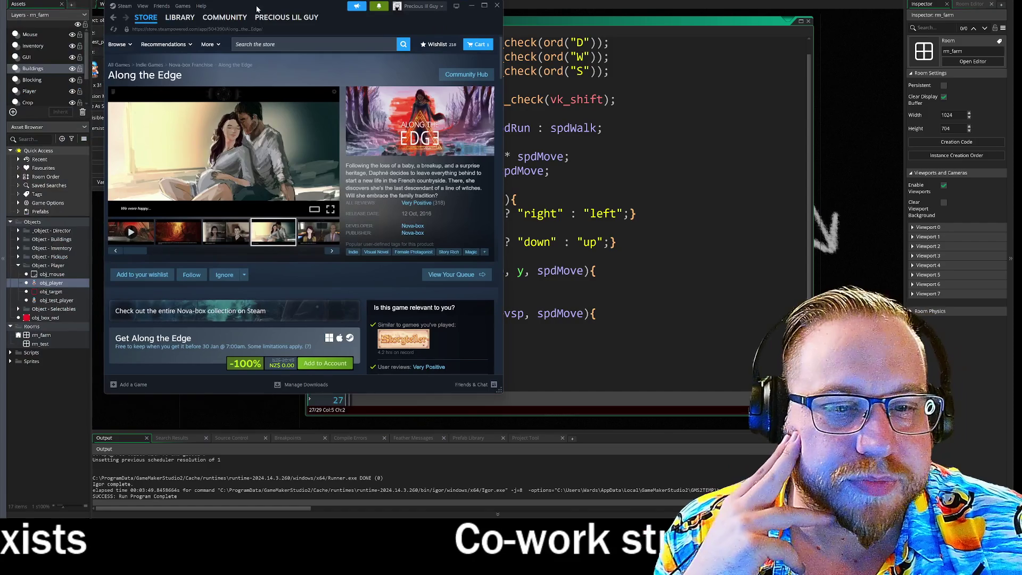
# - Flip through more Along the Edge screenshots and add the free game to the account
pyautogui.click(336, 251)
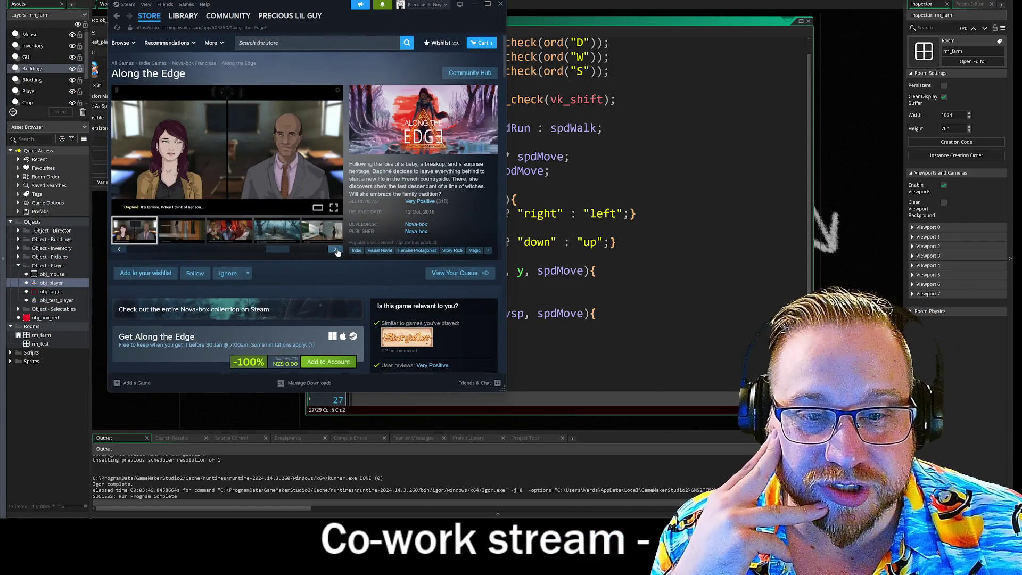
pyautogui.click(336, 250)
pyautogui.click(336, 250)
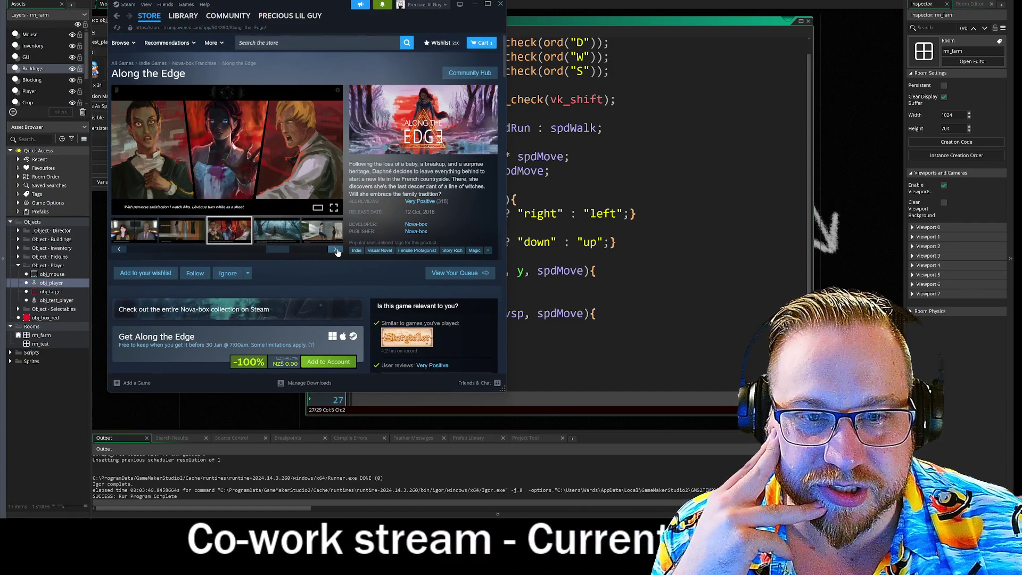
pyautogui.click(336, 250)
pyautogui.click(336, 251)
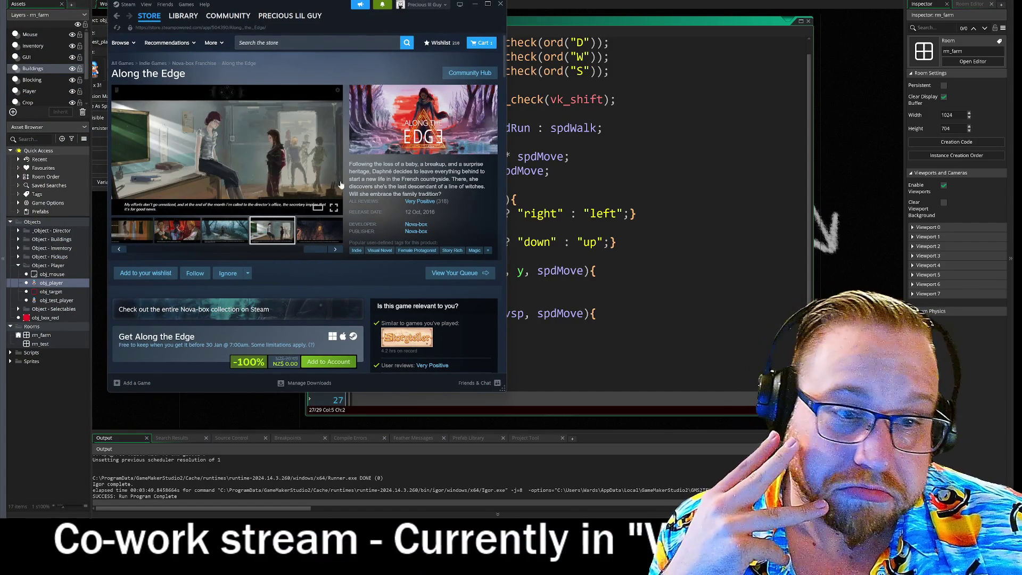
pyautogui.click(330, 363)
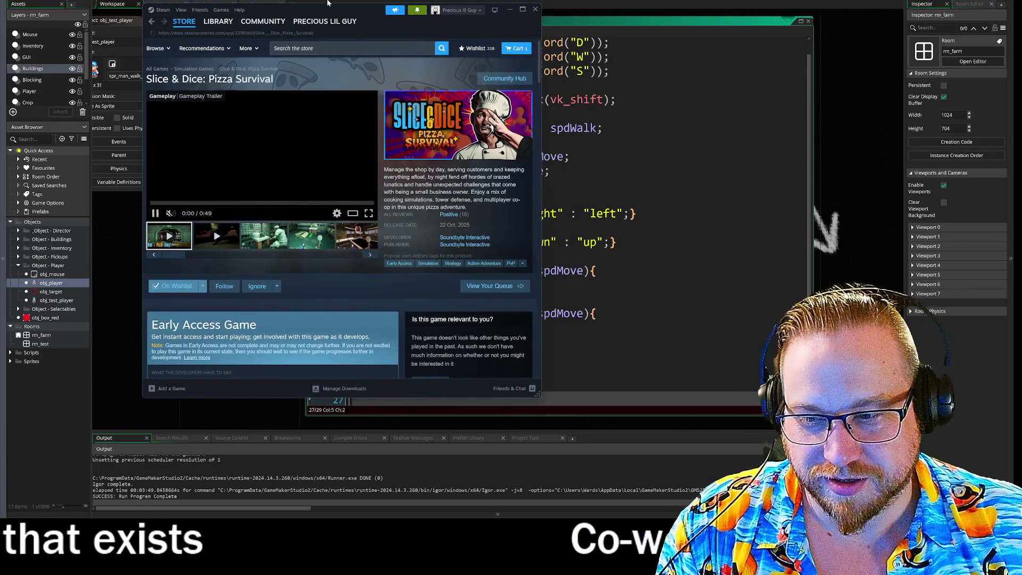
# - Copy the pizza game's Steam store link, view its third screenshot, then close the Steam window
pyautogui.click(225, 33)
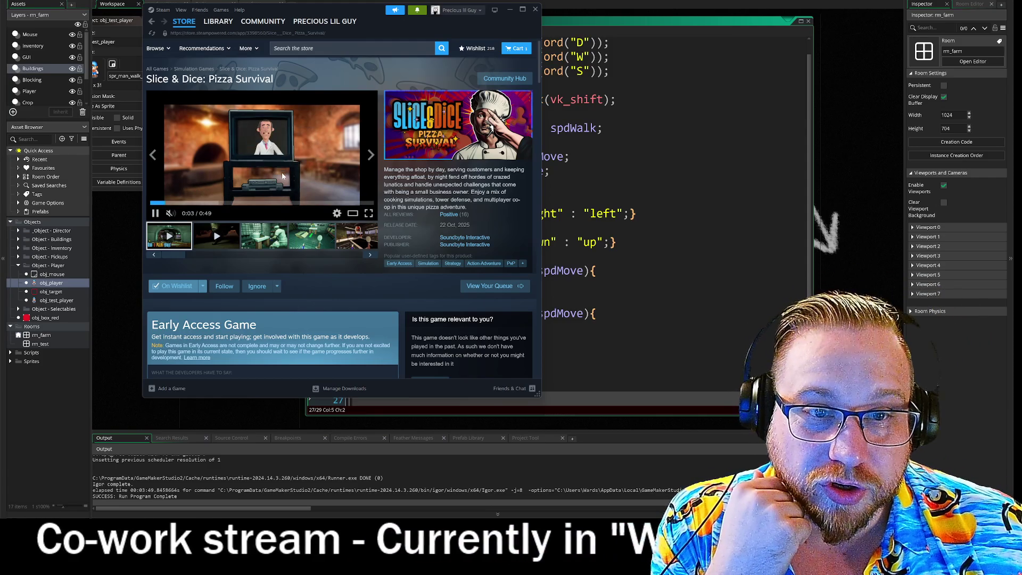
pyautogui.click(262, 247)
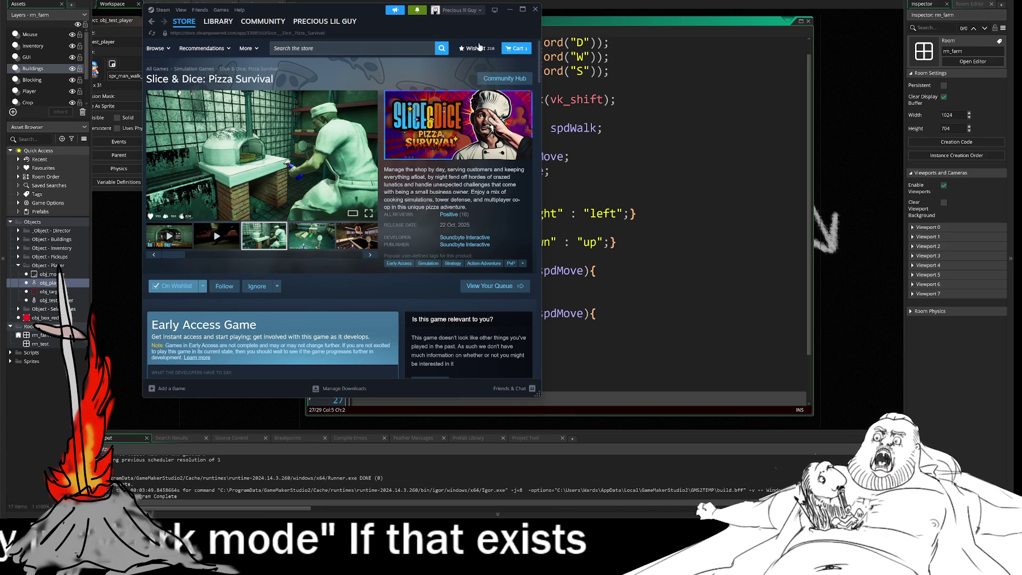
pyautogui.click(536, 10)
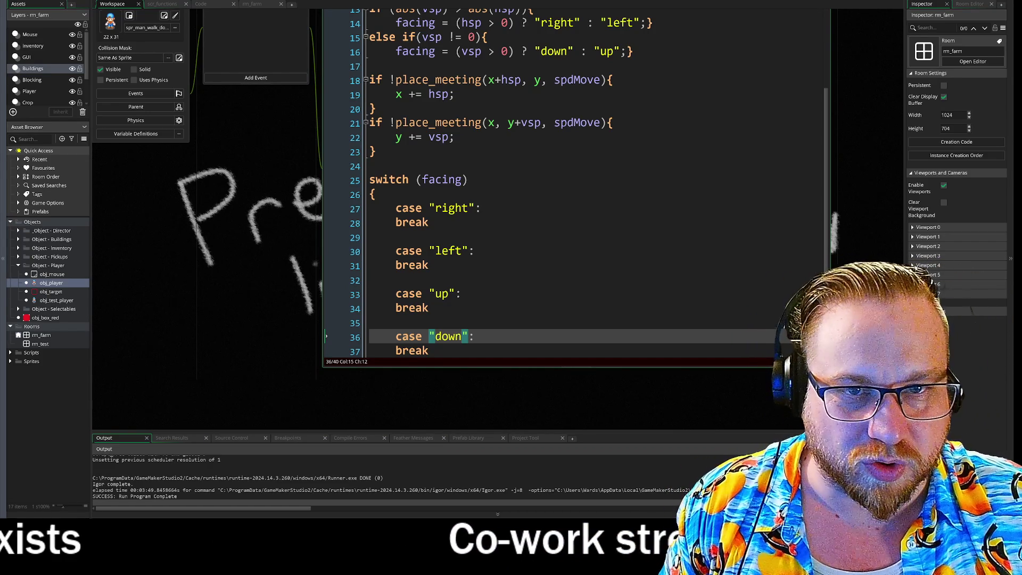
pyautogui.moveTo(218, 160); pyautogui.dragTo(225, 202)
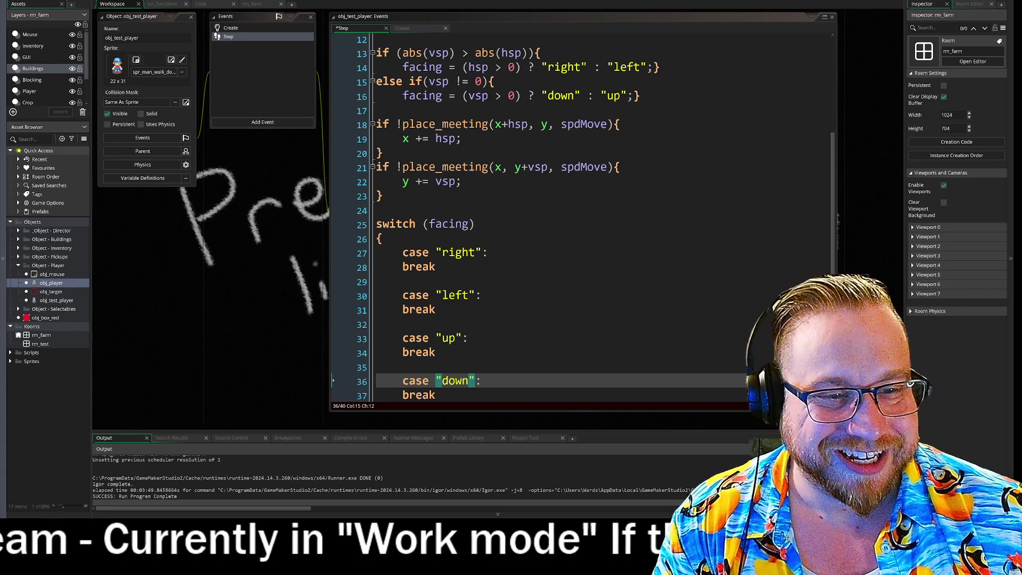
pyautogui.scroll(-1, 221, 231)
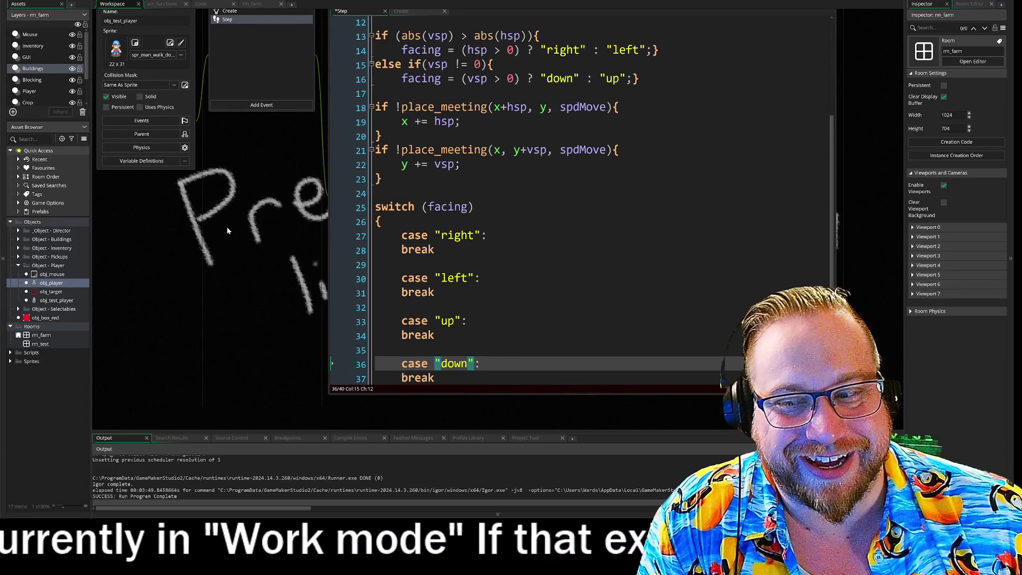
pyautogui.scroll(1, 232, 206)
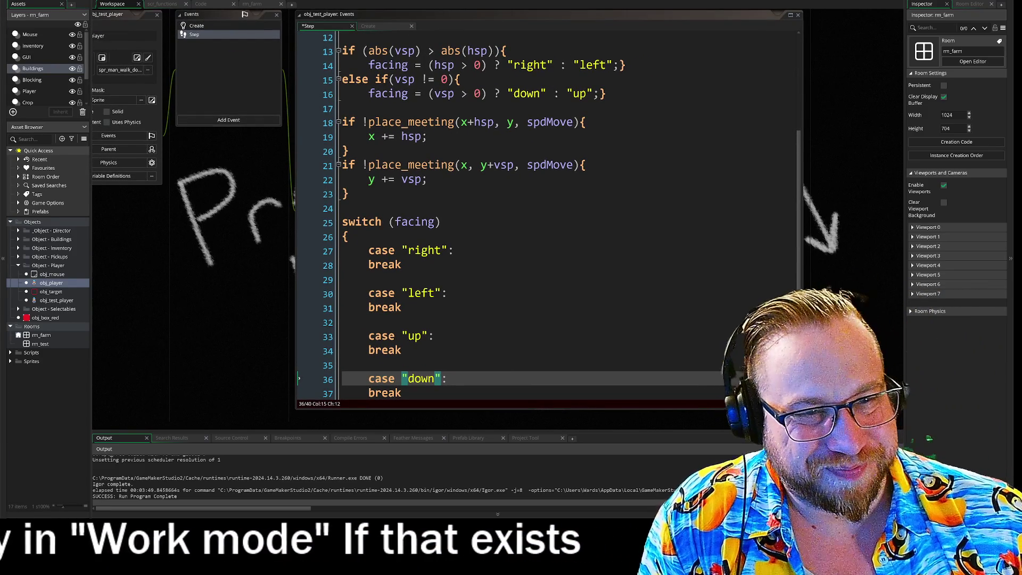
pyautogui.scroll(2, 226, 250)
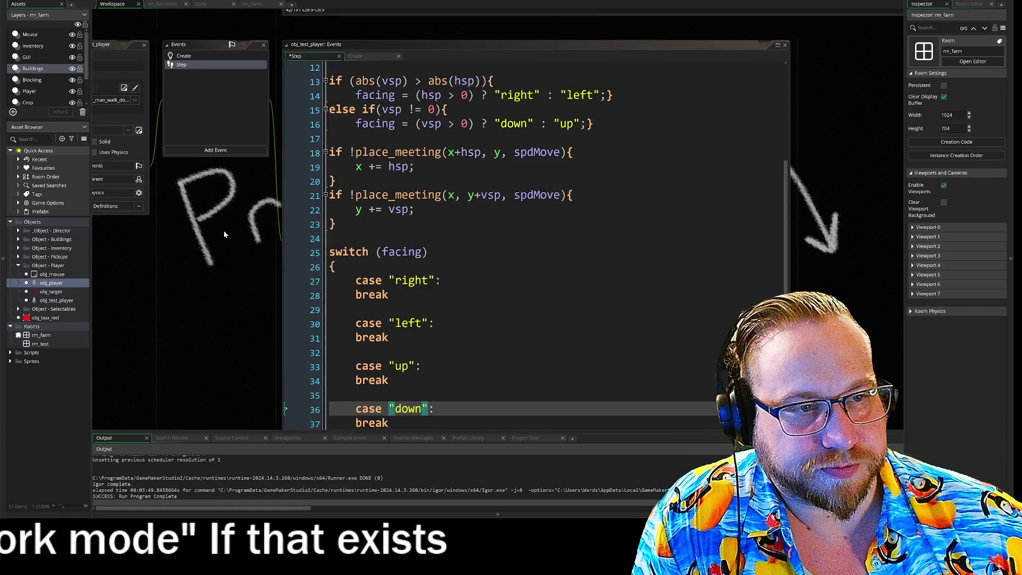